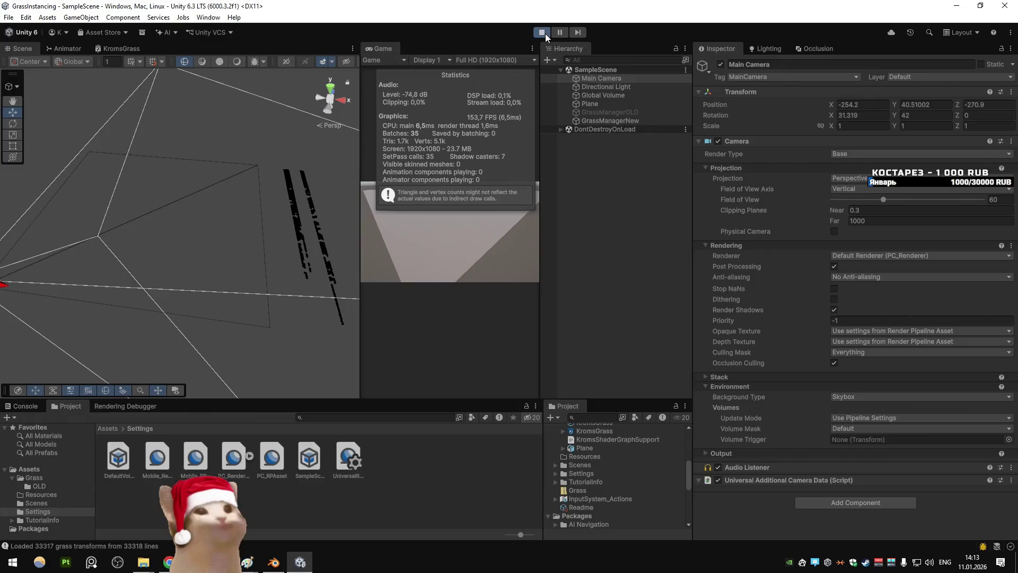
Step: Replace InitializeRenderBounds' body with padded bounds code, save, and test it in Play mode
key("alt+Tab")
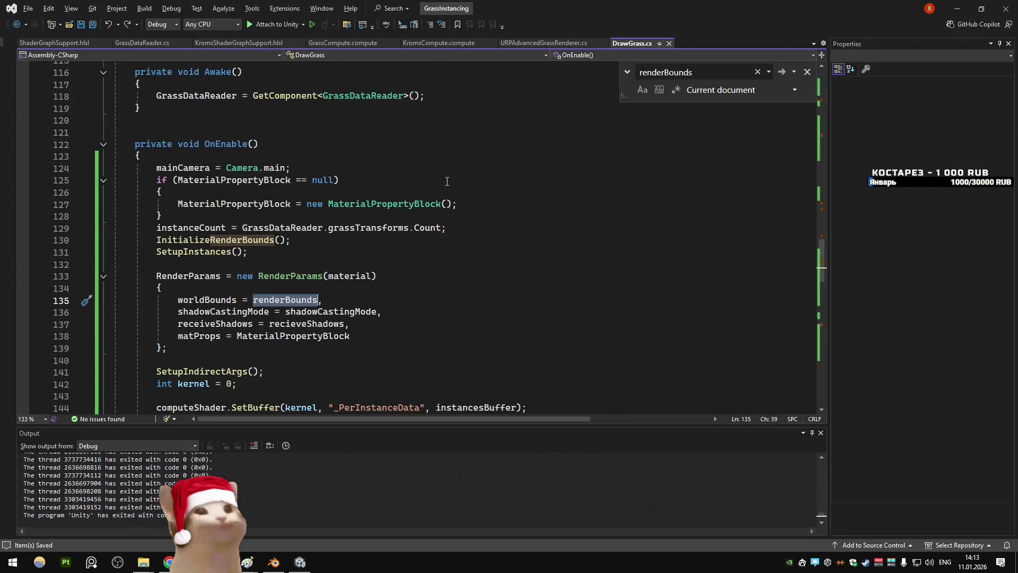
left_click(263, 247, "ctrl")
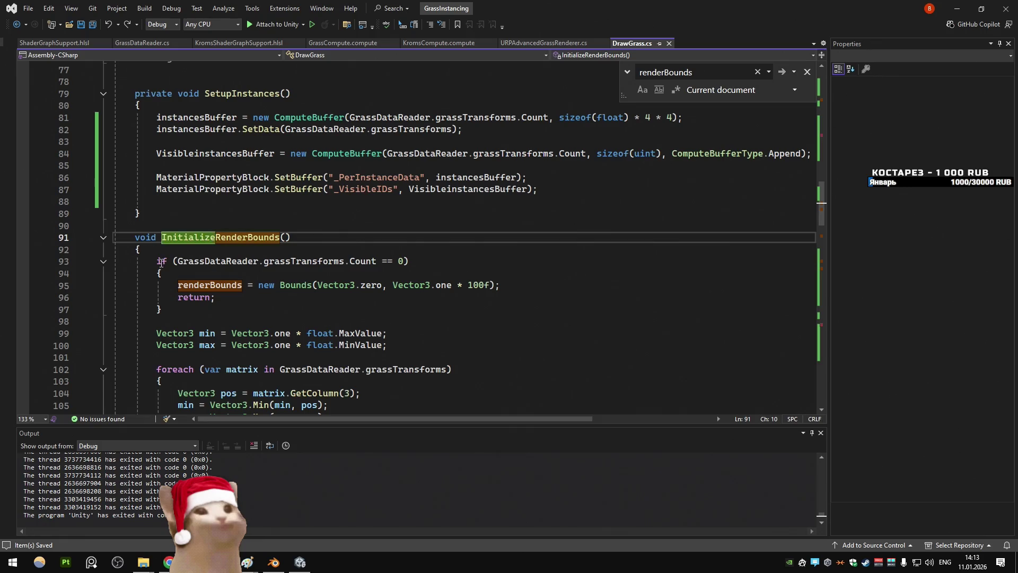
scroll(398, 282, "down", 5)
left_click_drag(398, 282, 156, 117)
key("ctrl+v")
key("ctrl+s")
key("alt+Tab")
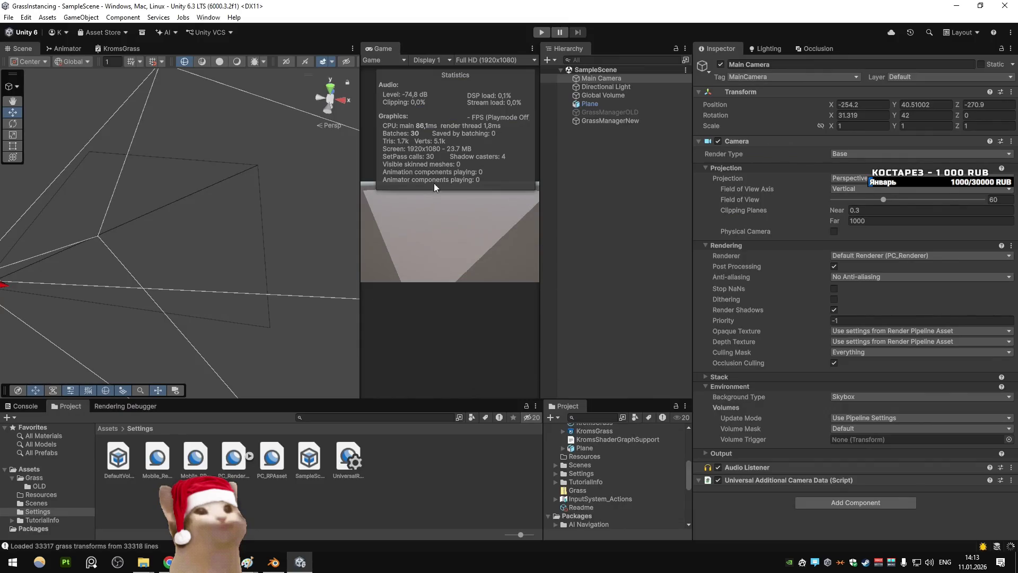
left_click(536, 33)
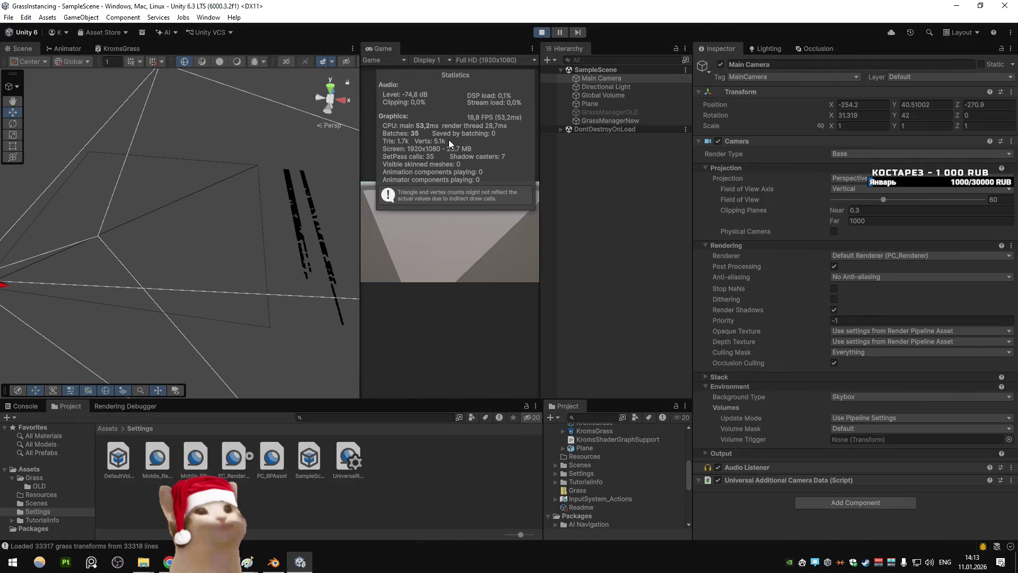
Step: Undo the padding change in DrawGrass.cs, then start a new Chrome tab
key("alt+Tab")
key("ctrl+z")
key("ctrl+z")
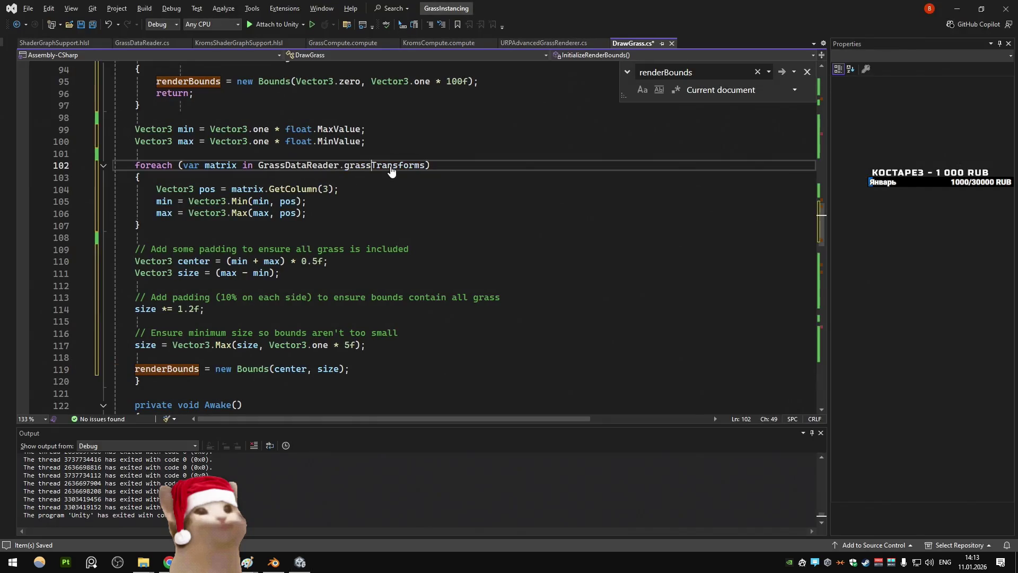
key("ctrl+z")
key("ctrl+z")
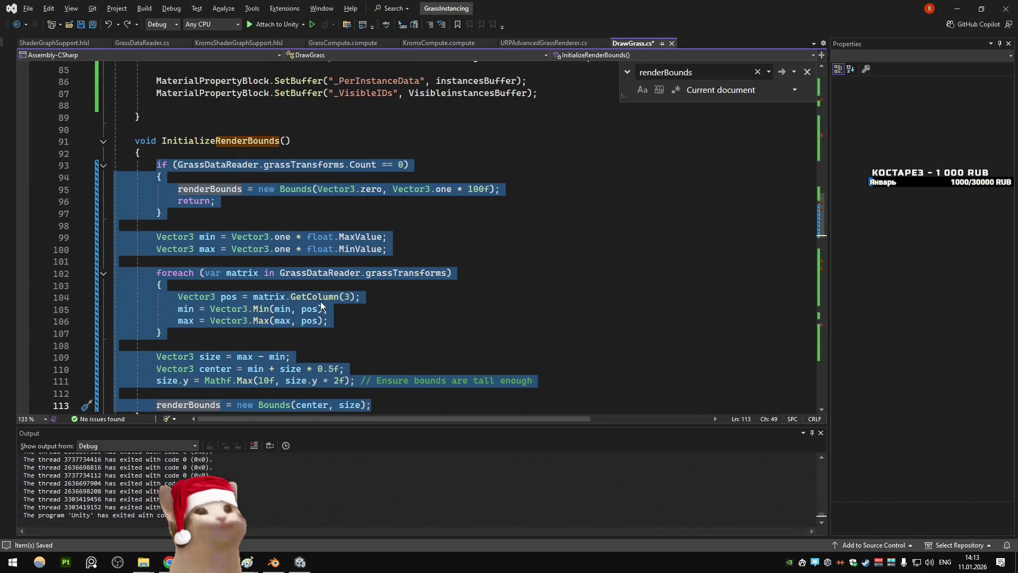
key("alt+Tab")
key("ctrl+t")
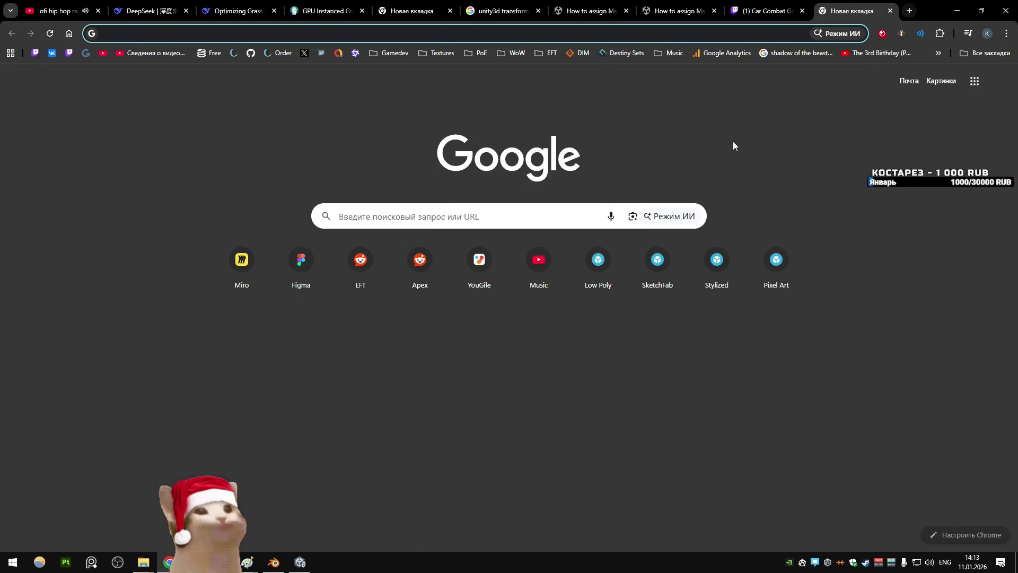
Step: Search 'unity3d params world bounds' and skim the RenderParams.worldBounds documentation
type("unity3d pa")
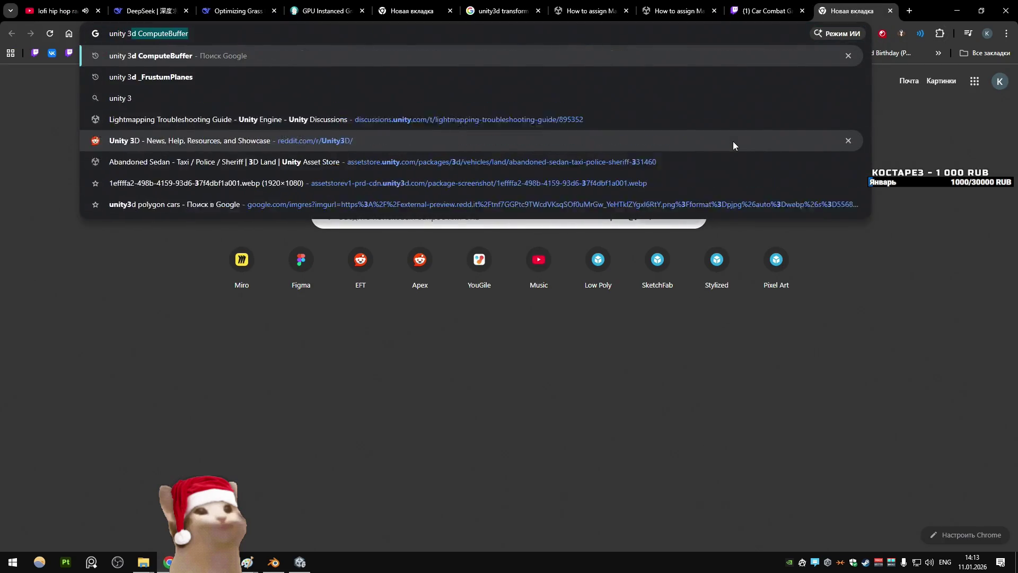
type("rams ")
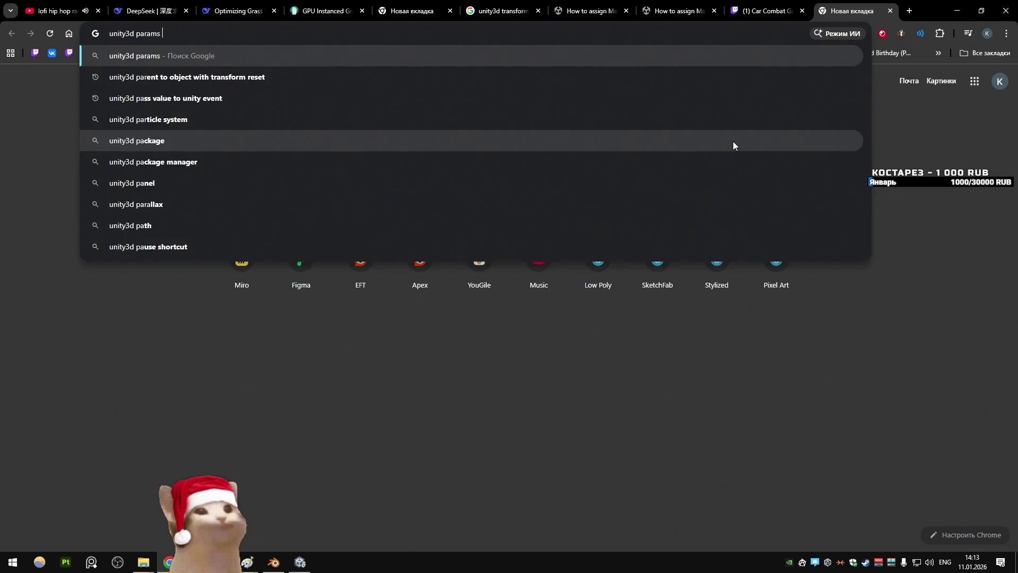
type("world bounds")
key("Return")
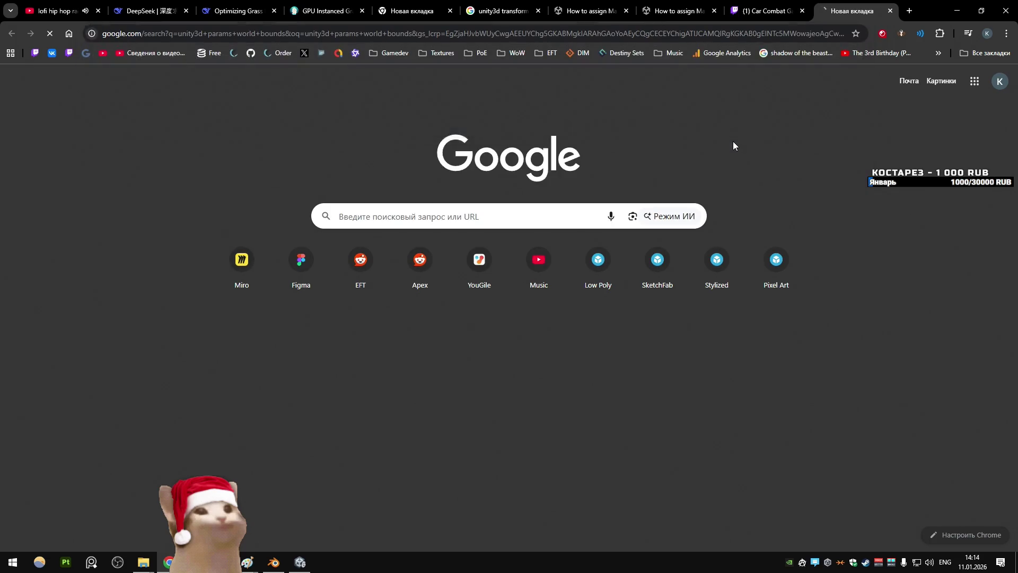
left_click(395, 222)
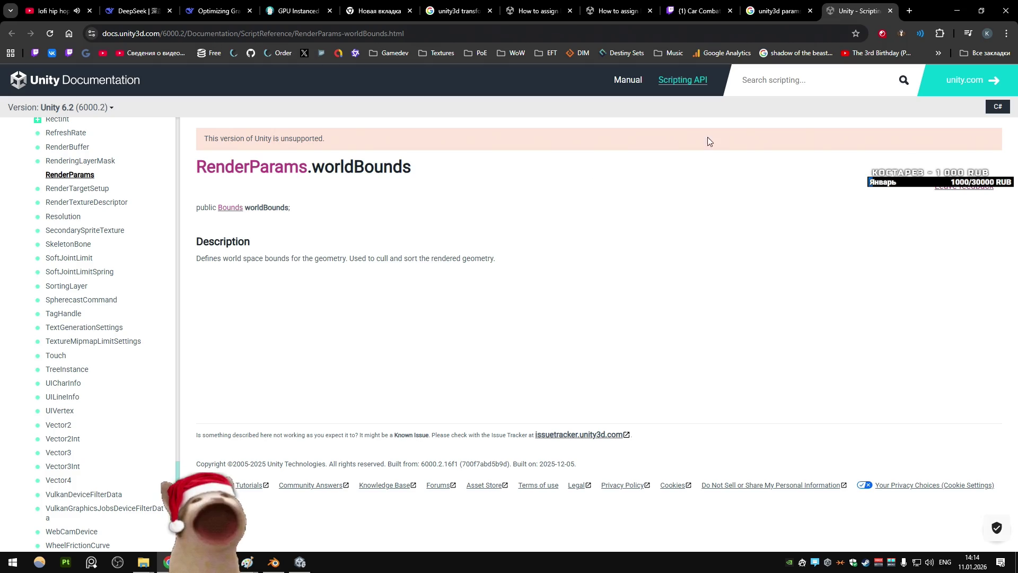
key("ctrl+w")
Step: Open the world-space bounds and DrawMeshInstancedIndirect bounds threads, viewing the latter
scroll(446, 196, "down", 2)
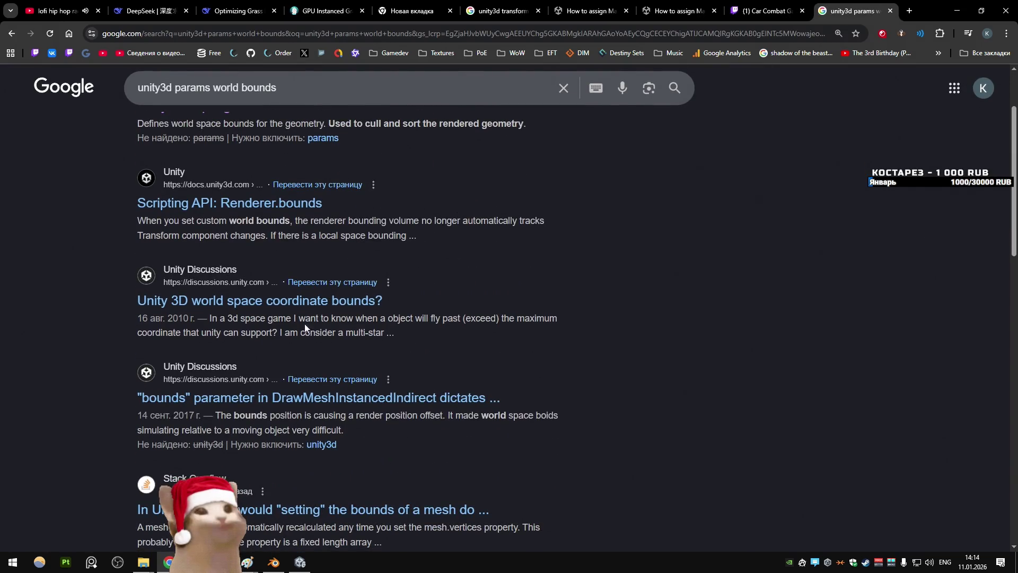
middle_click(308, 300)
scroll(507, 251, "down", 2)
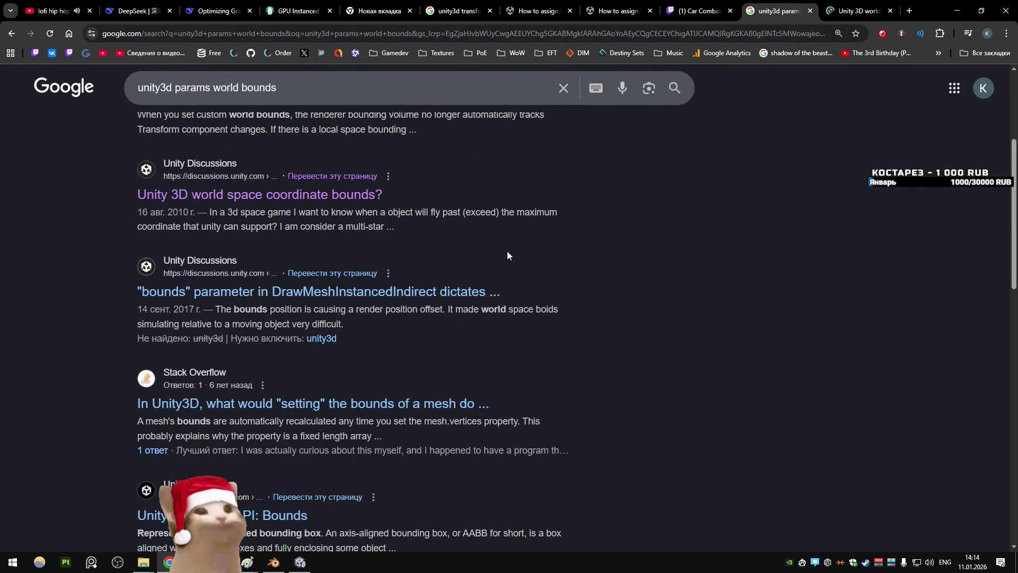
middle_click(430, 291)
key("ctrl+9")
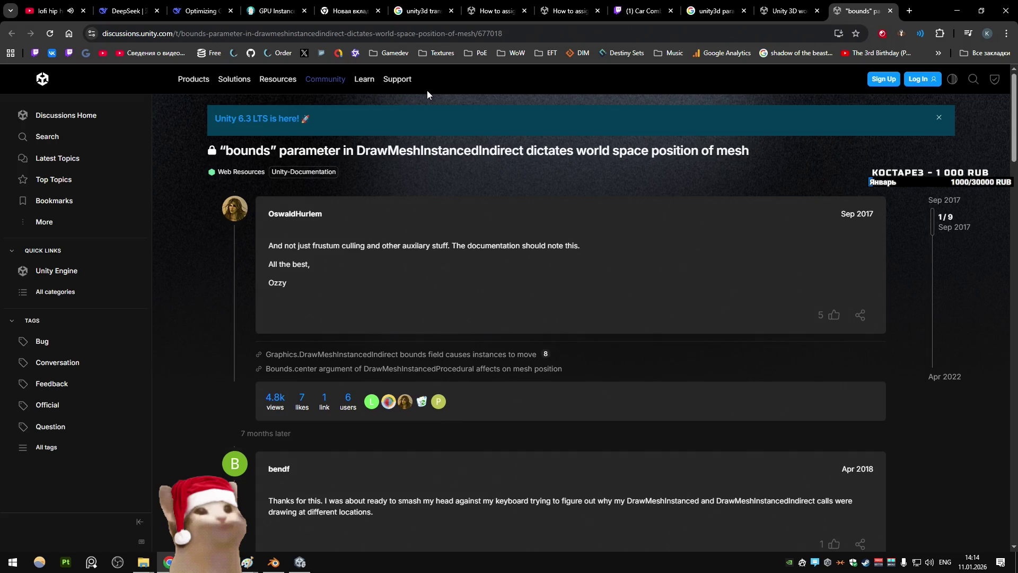
Step: Read the DrawMeshInstancedIndirect bounds-position thread to the end, then close its tab
scroll(428, 90, "down", 2)
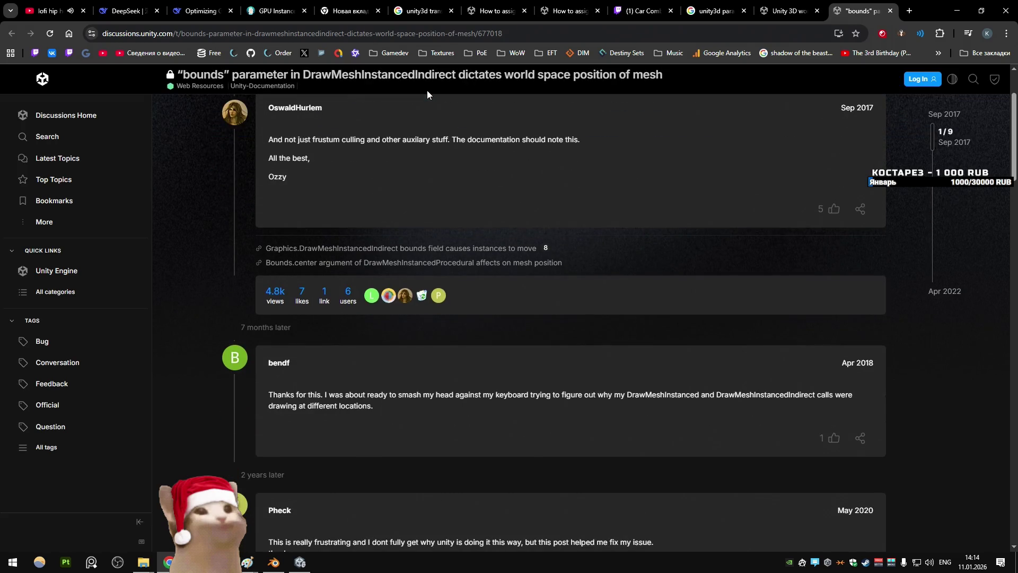
scroll(487, 143, "down", 2)
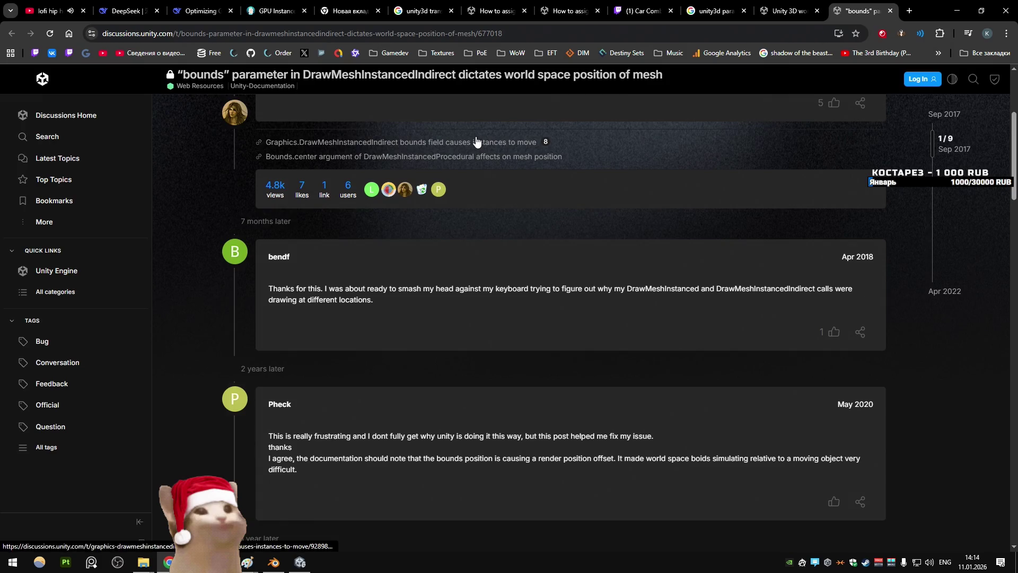
scroll(476, 141, "down", 2)
scroll(476, 141, "down", 2)
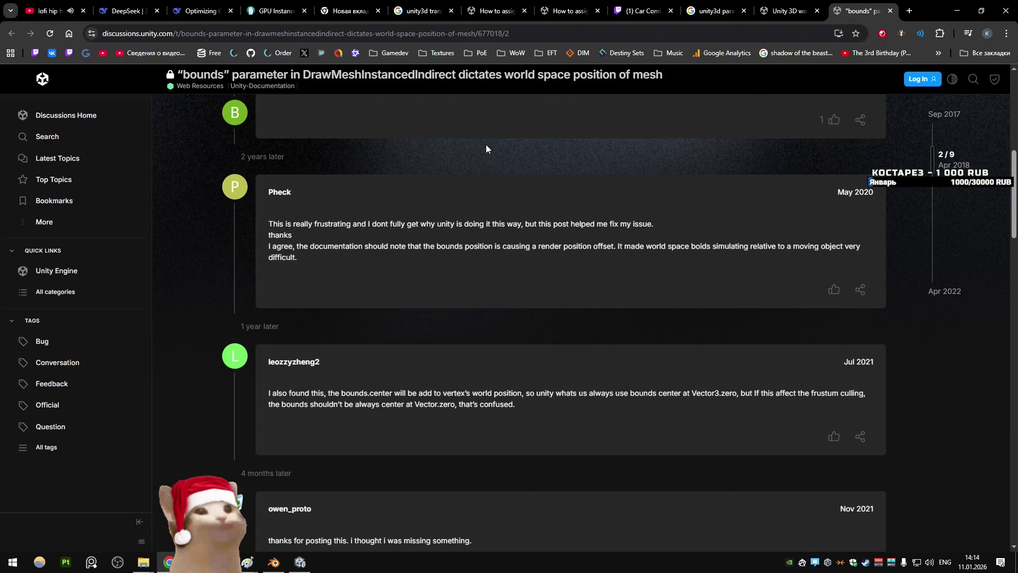
left_click_drag(431, 247, 483, 257)
left_click(483, 257)
scroll(554, 173, "down", 2)
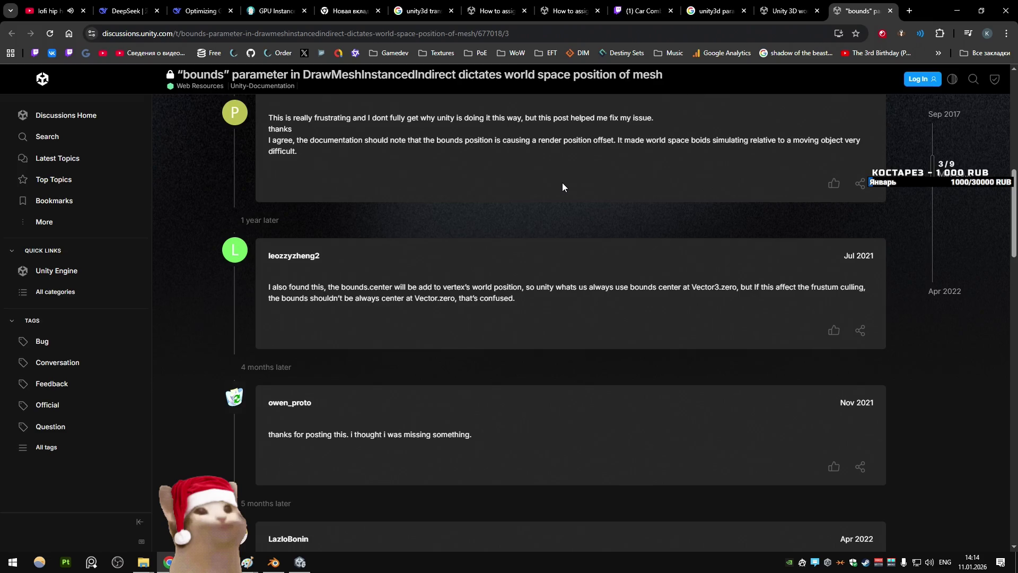
scroll(562, 182, "down", 5)
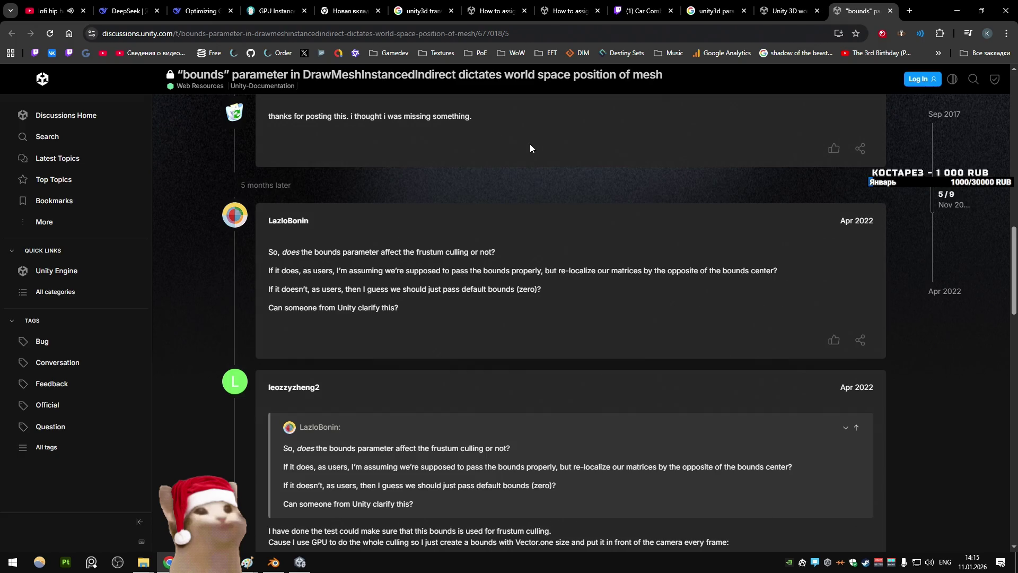
scroll(555, 161, "down", 6)
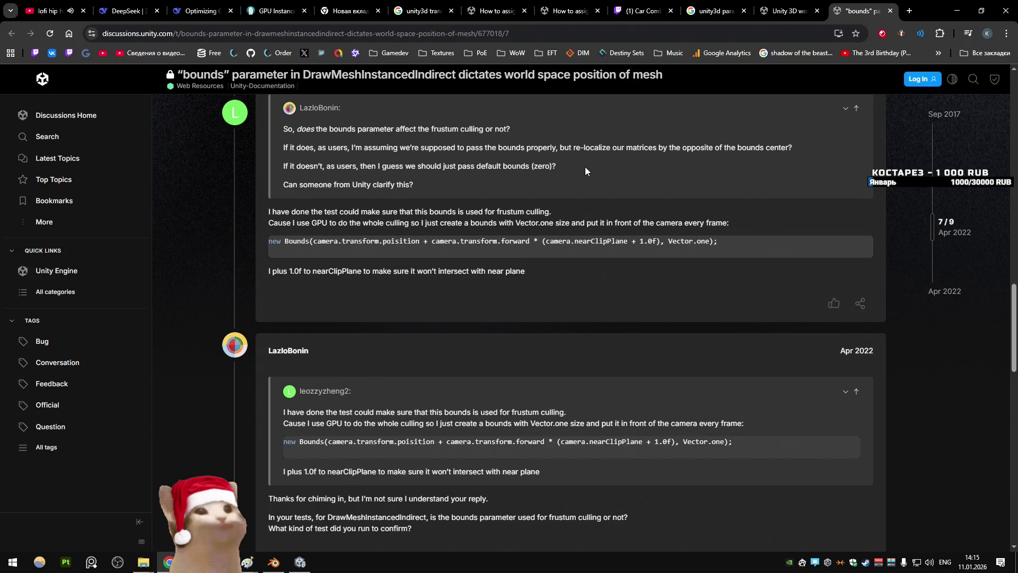
scroll(584, 166, "down", 4)
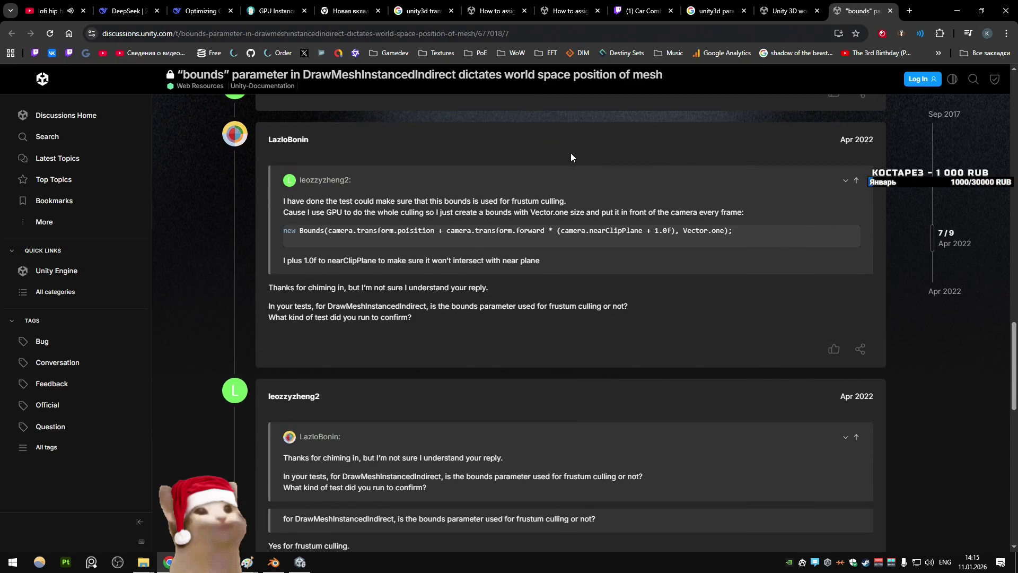
scroll(571, 153, "down", 5)
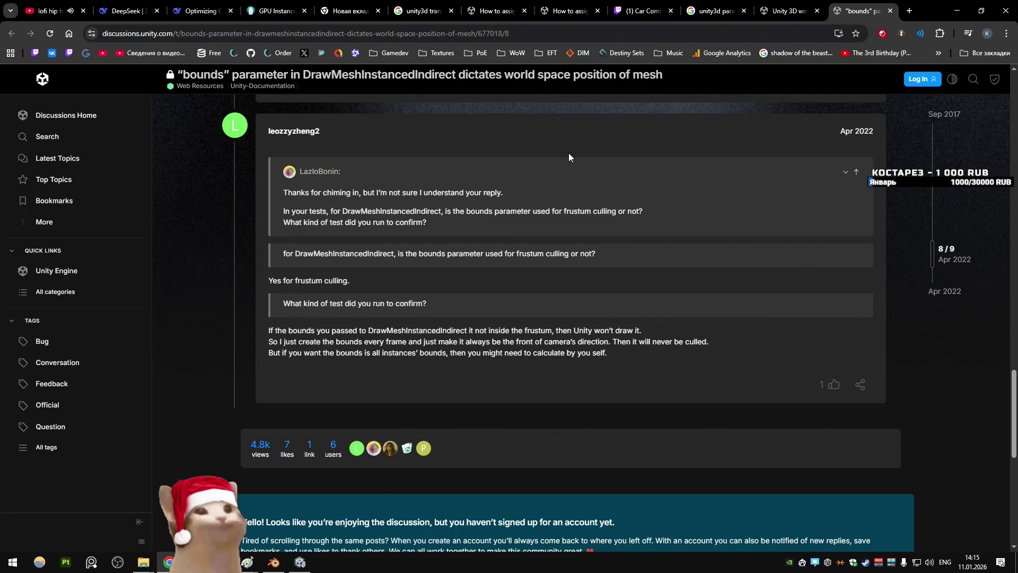
key("ctrl+w")
scroll(617, 176, "down", 1)
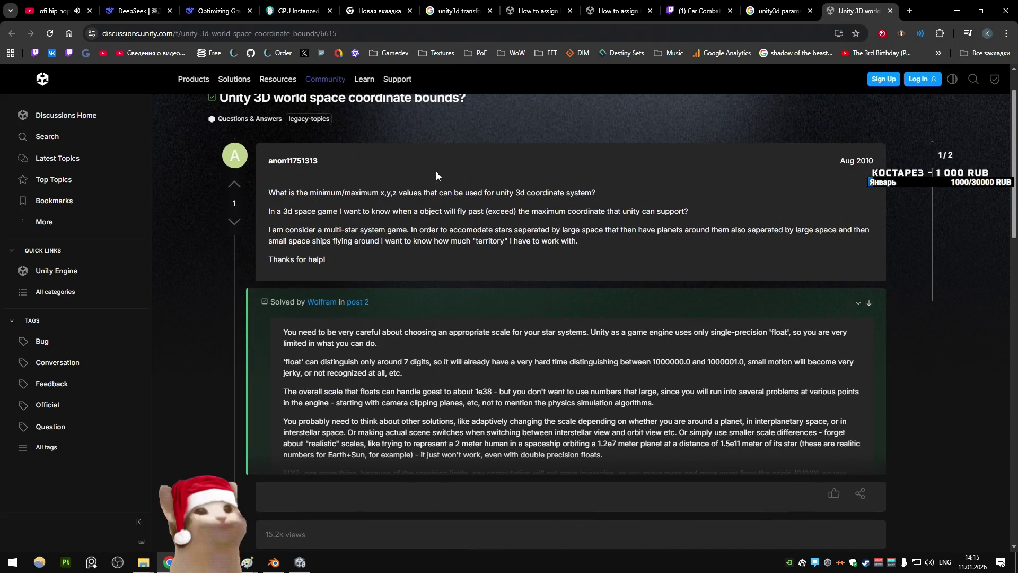
Step: Close the coordinate bounds thread and check the notifications on the stream tab
scroll(436, 171, "down", 2)
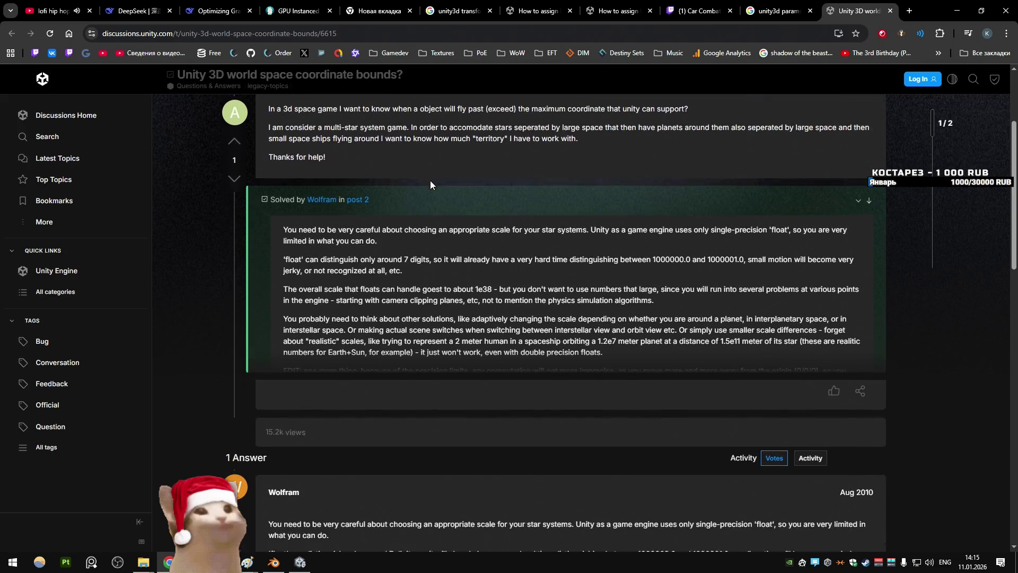
key("ctrl+w")
scroll(399, 170, "down", 1)
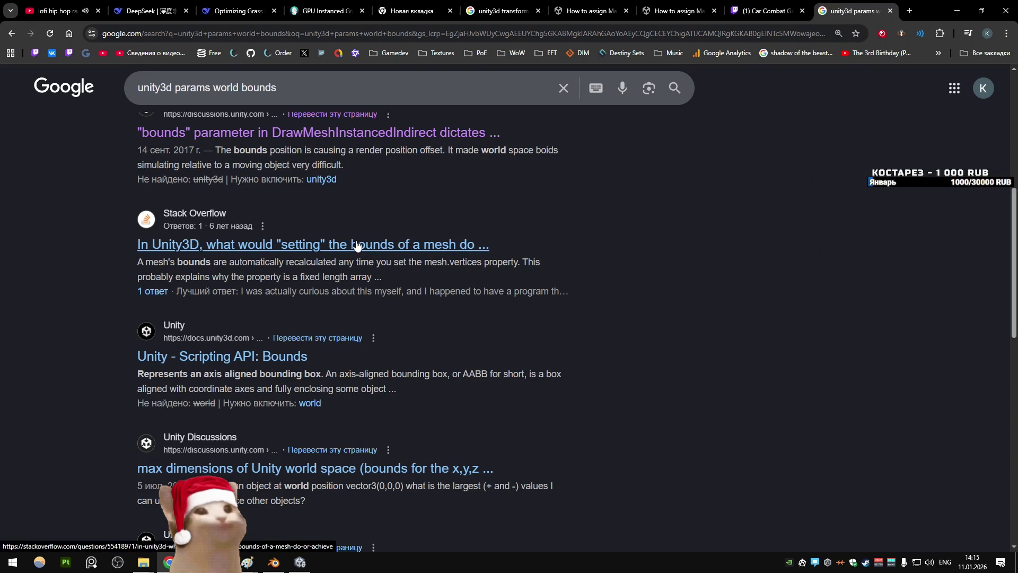
scroll(357, 241, "down", 5)
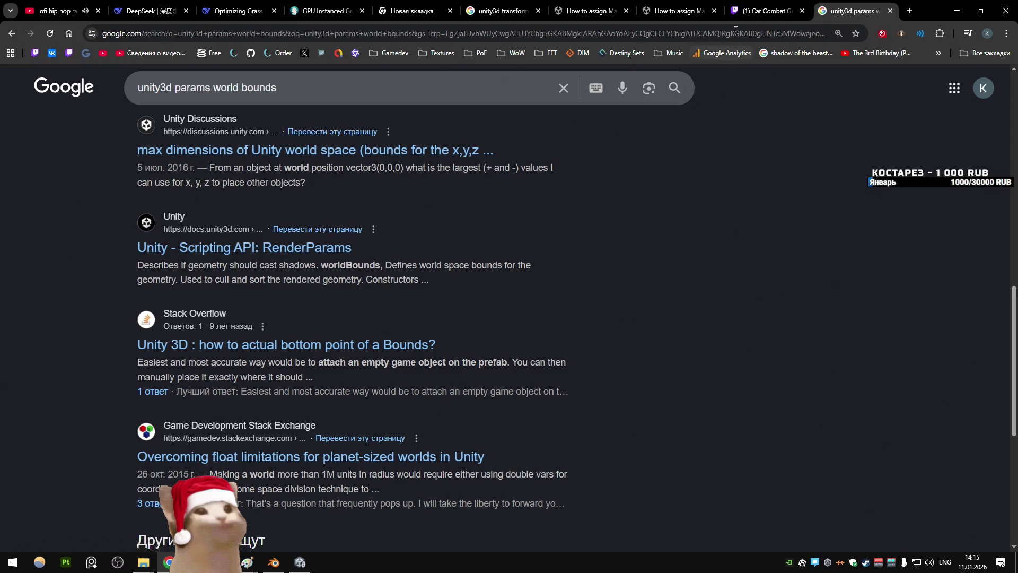
key("ctrl+shift+Tab")
left_click(776, 79)
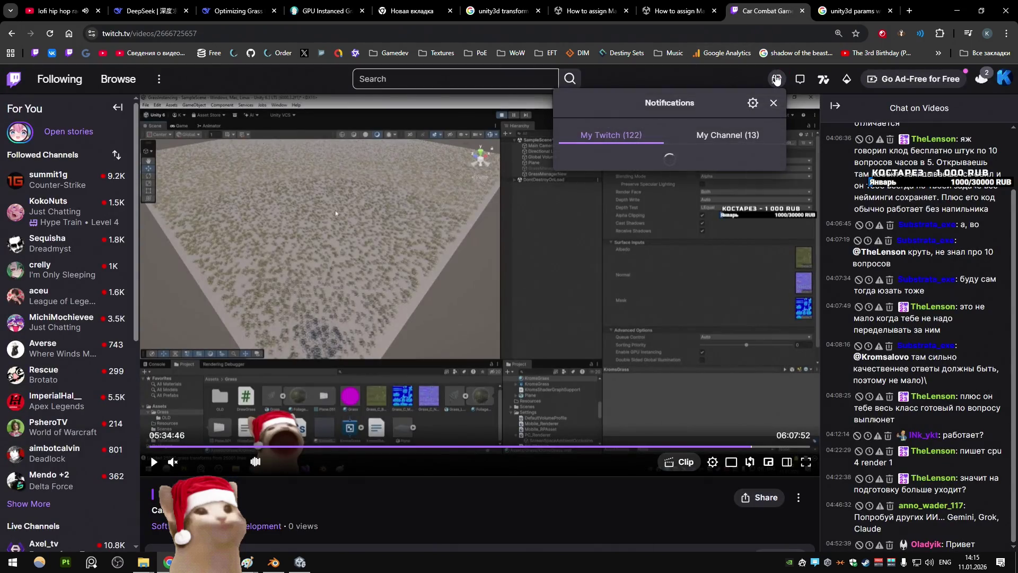
left_click(708, 73)
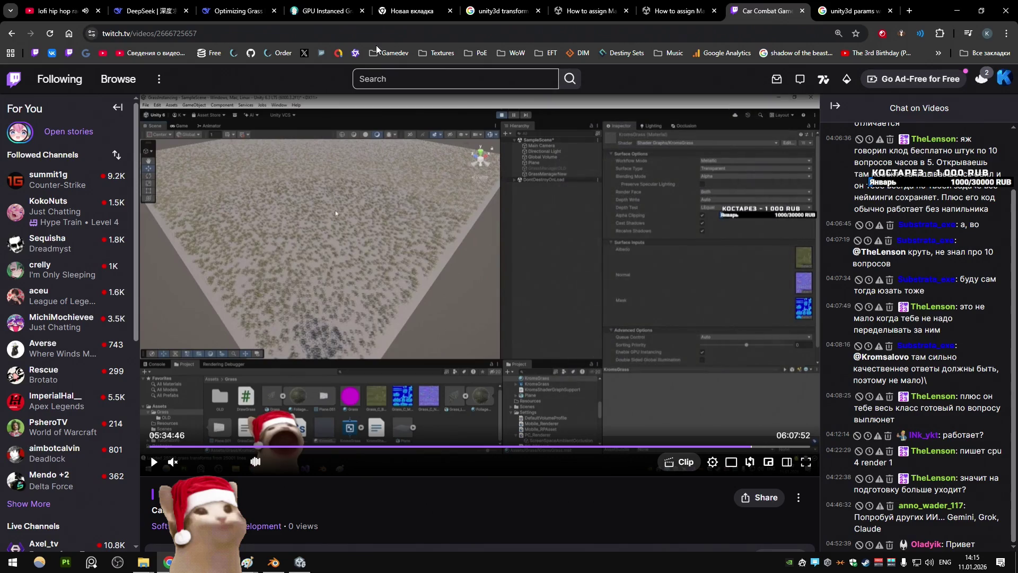
Step: Move to the DeepSeek grass chat at its dynamic bounds updating option
left_click(326, 6)
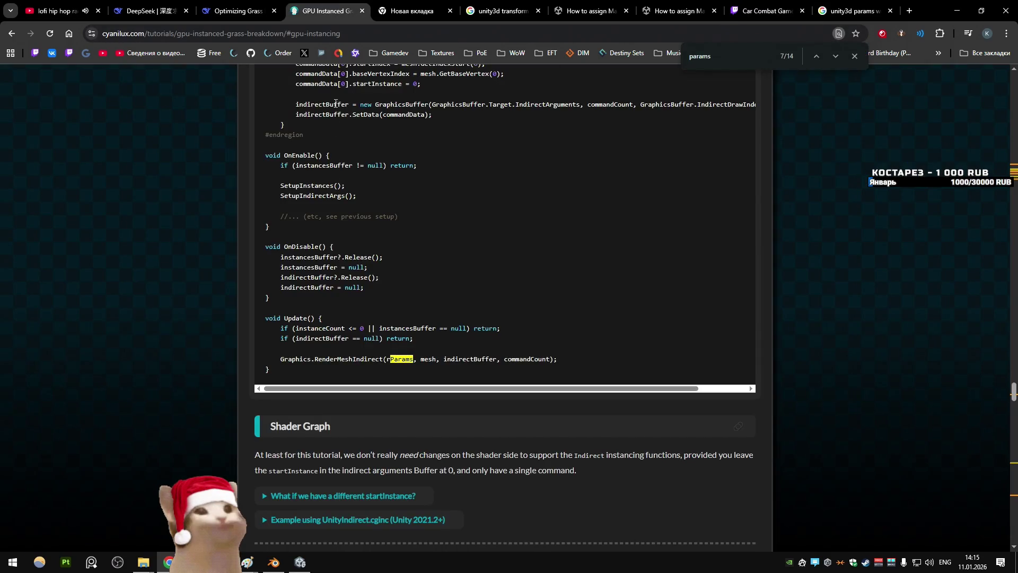
left_click(238, 10)
left_click(313, 188)
scroll(314, 183, "down", 2)
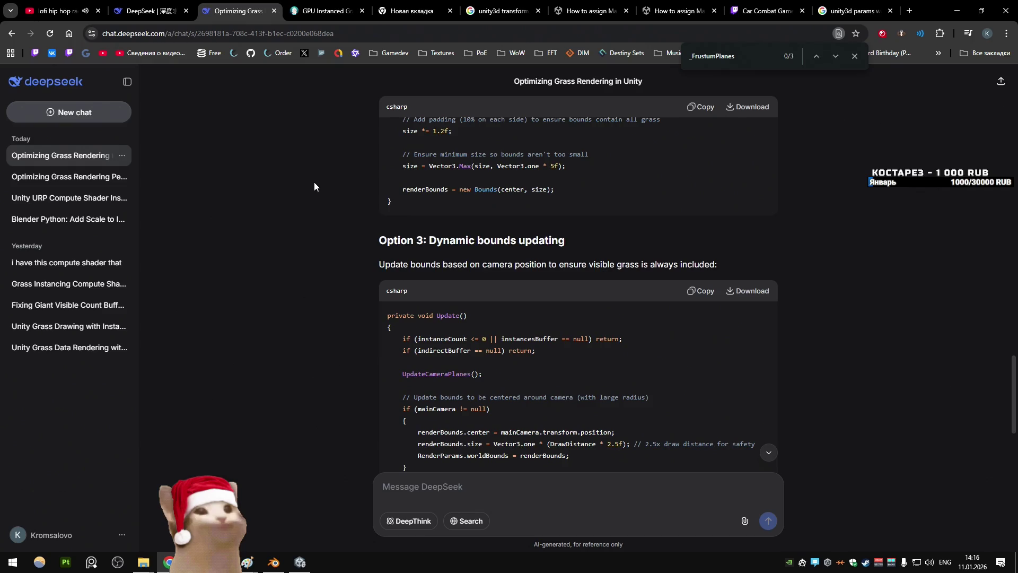
Step: Select Option 4's new Bounds(Vector3.zero, Vector3.one * 10000f) expression in DeepSeek
scroll(314, 182, "down", 2)
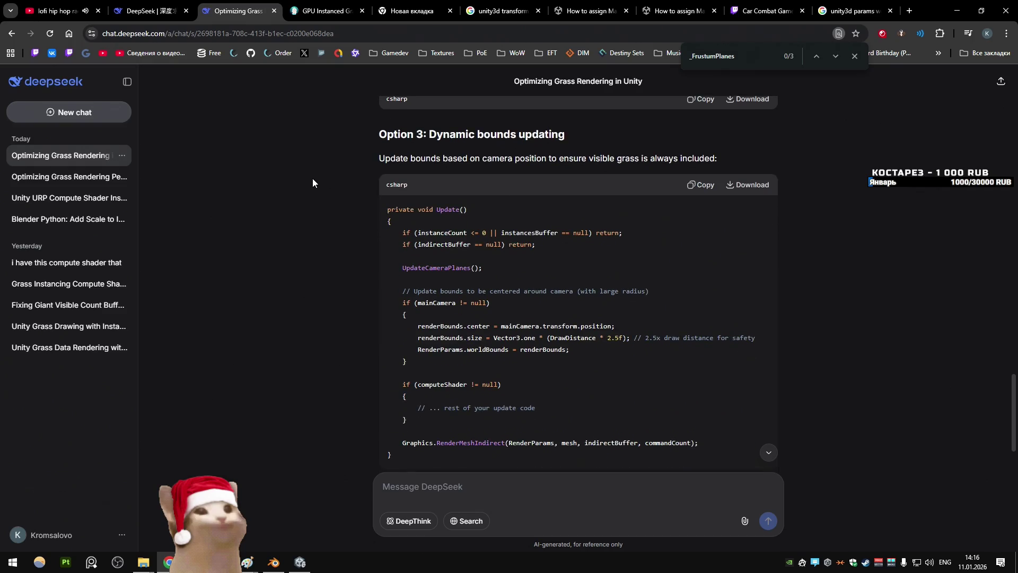
scroll(313, 180, "down", 5)
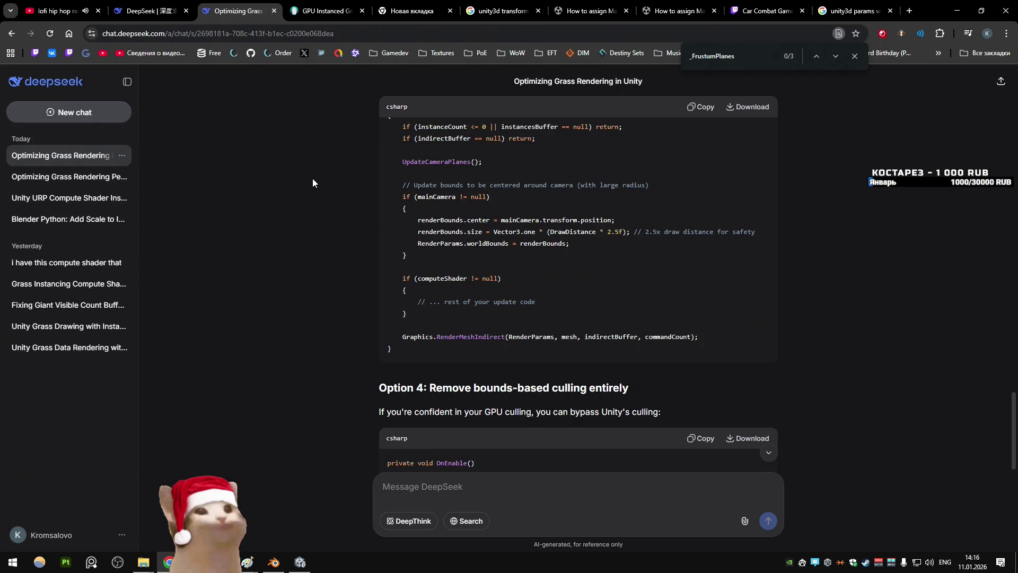
scroll(312, 179, "down", 2)
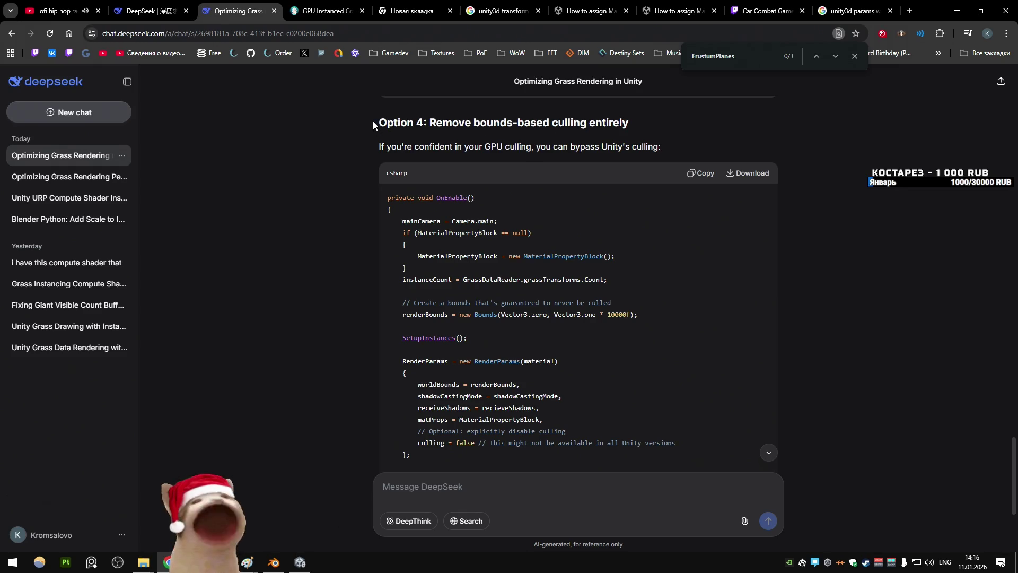
scroll(370, 128, "down", 1)
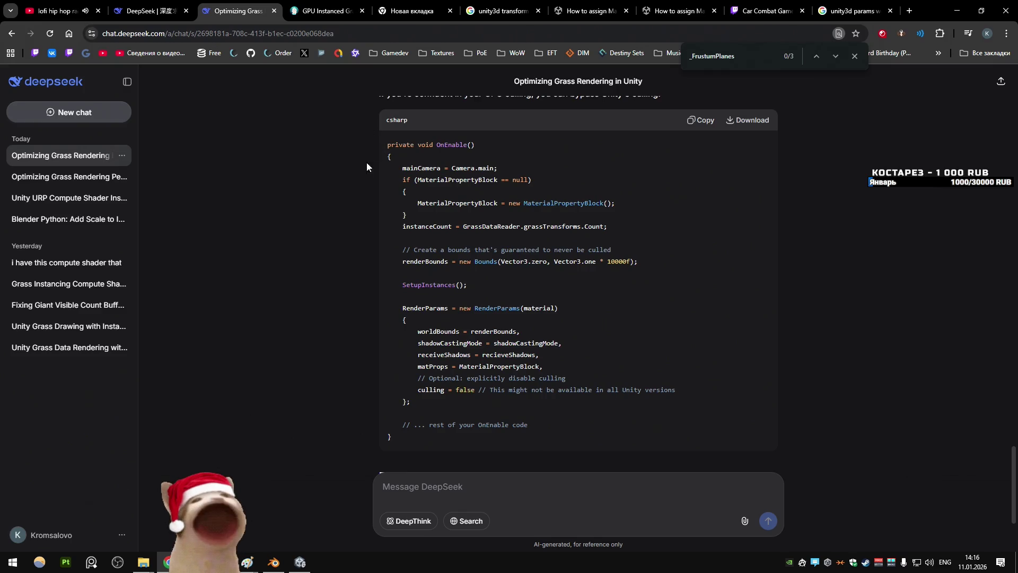
left_click_drag(637, 262, 459, 262)
Step: Back in DrawGrass.cs, scroll OnEnable and undo a stray backslash-and-brace edit
key("alt+Tab")
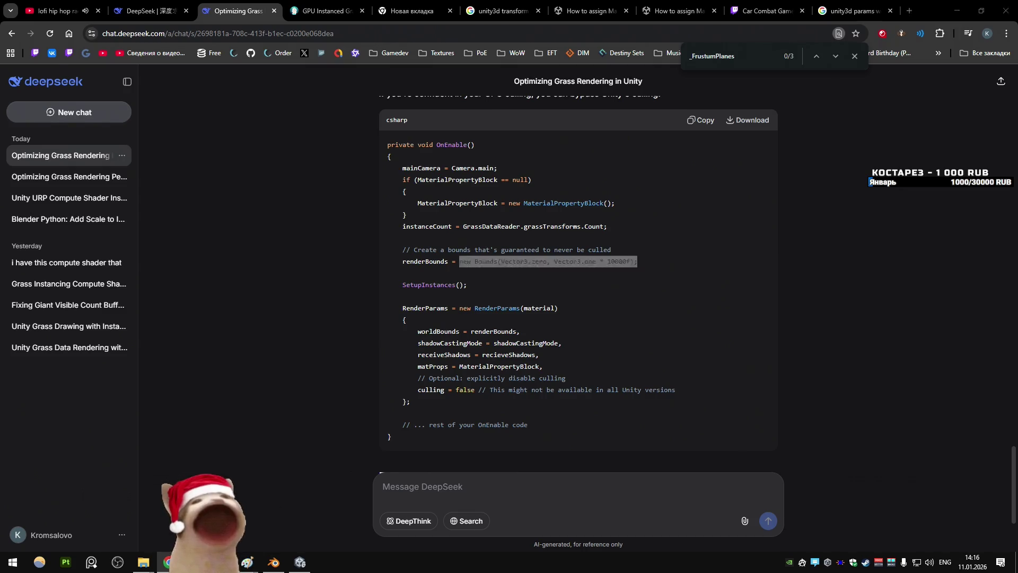
scroll(363, 302, "down", 6)
scroll(362, 302, "down", 2)
type("\\")
type("}")
key("ctrl+z")
key("ctrl+z")
key("ctrl+z")
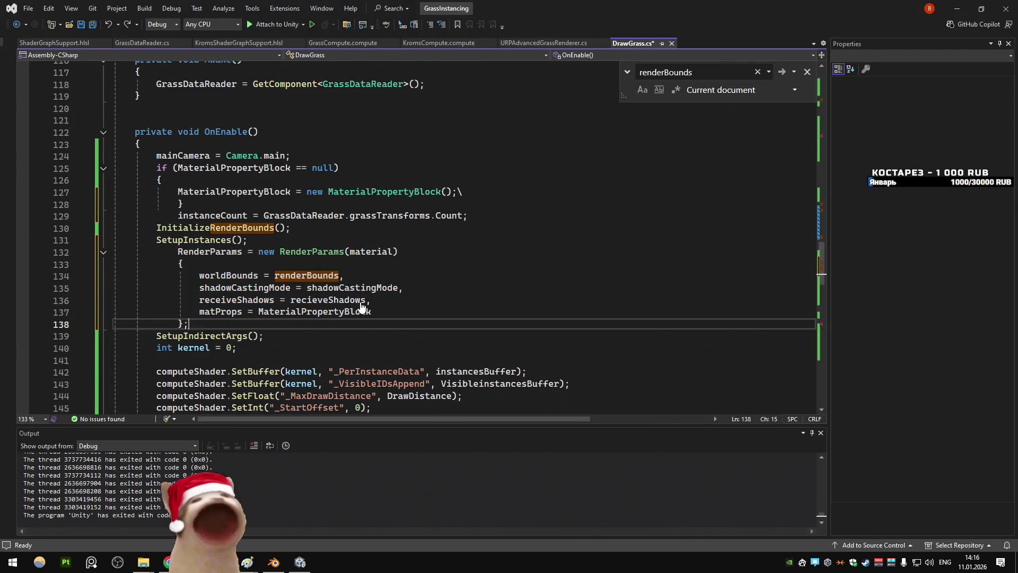
Step: Undo the OnEnable edits so worldBounds uses the 10000-unit origin bounds, then return to DeepSeek
key("ctrl+z")
key("ctrl+z")
key("ctrl+z")
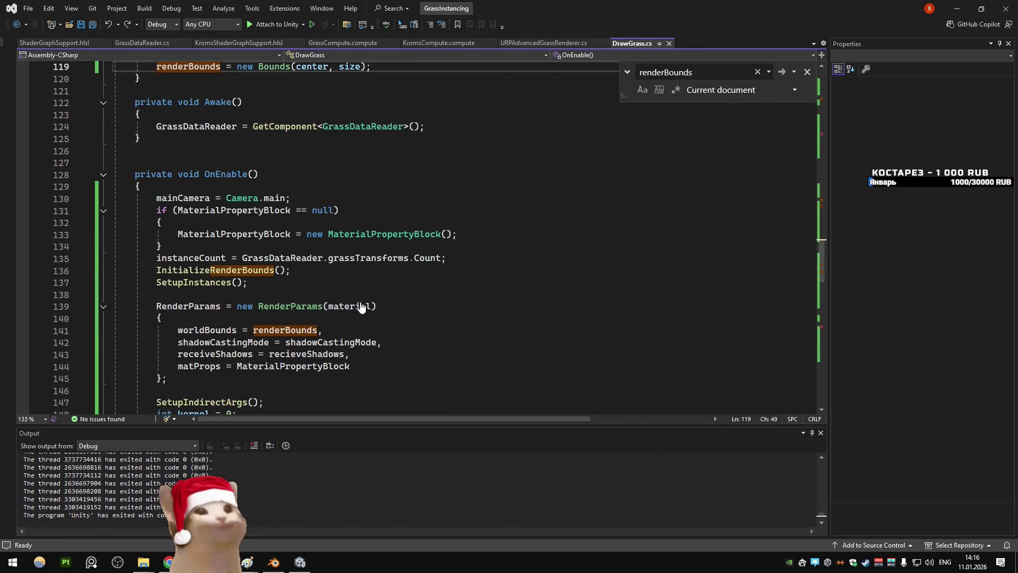
key("ctrl+z")
key("ctrl+z")
key("ctrl+z")
key("ctrl+z")
key("ctrl+z")
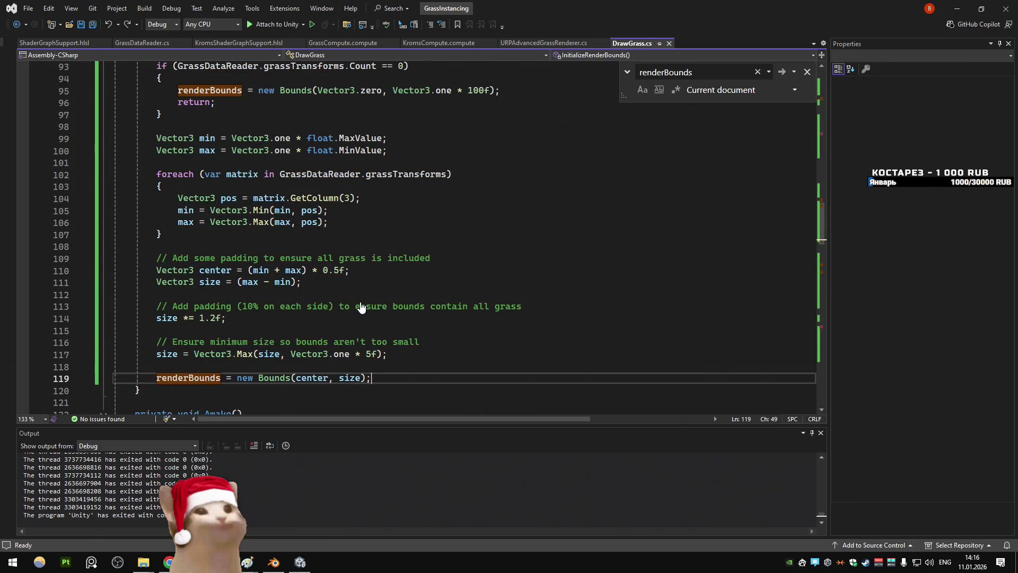
key("ctrl+z")
key("ctrl+z")
key("ctrl+z")
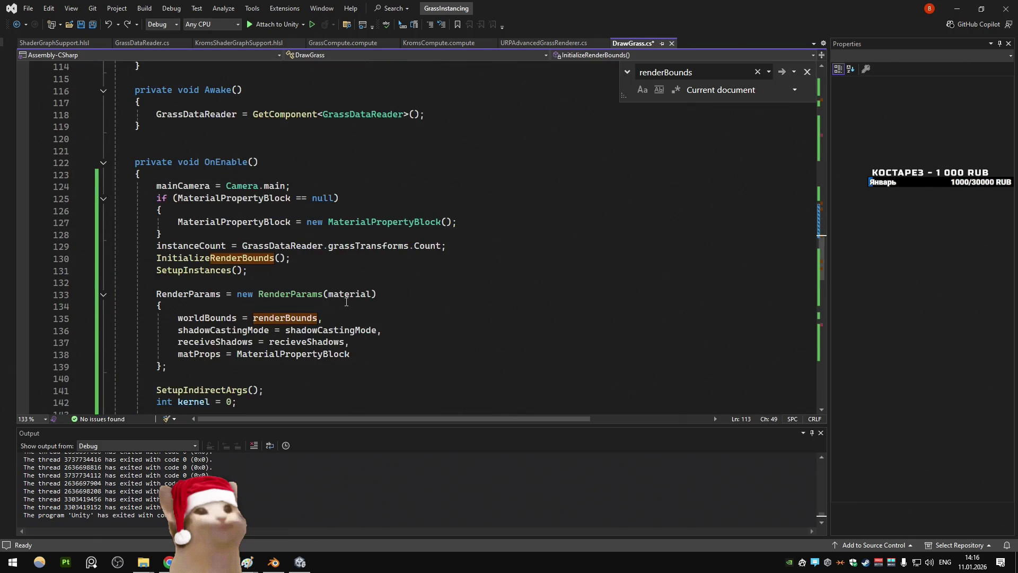
key("ctrl+z")
key("ctrl+z")
key("ctrl+z")
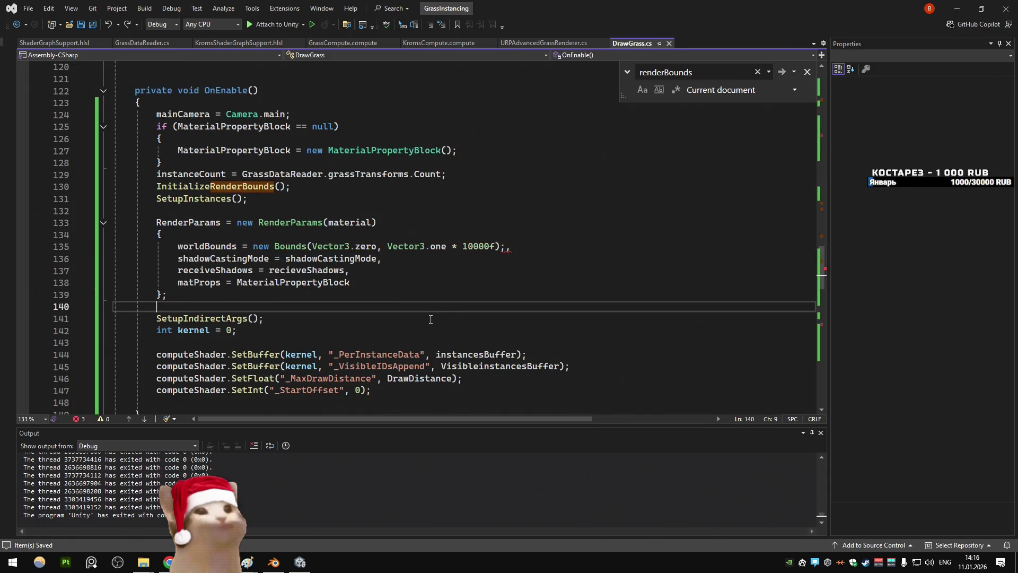
key("ctrl+z")
key("ctrl+z")
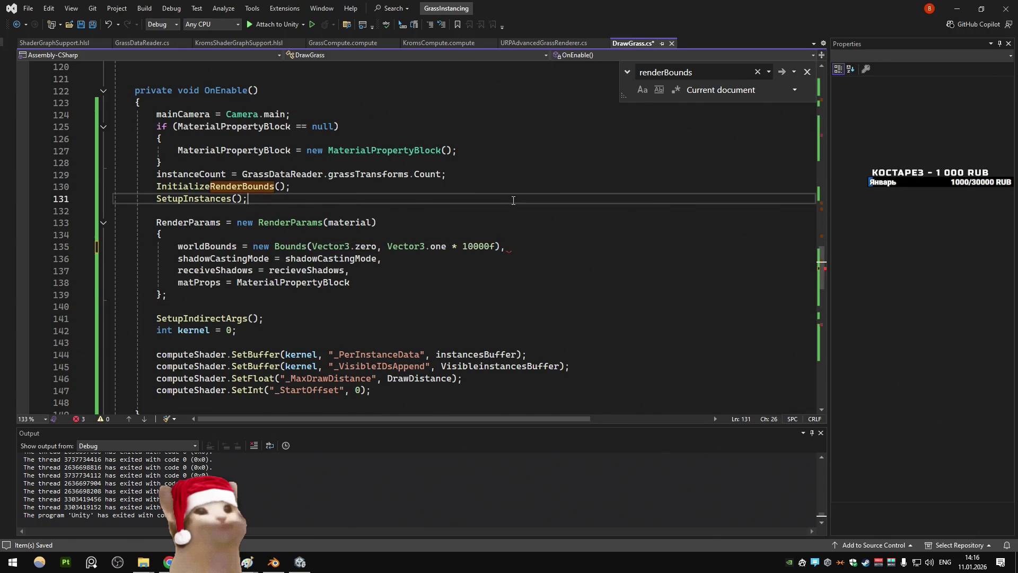
key("alt+Tab")
left_click_drag(541, 275, 474, 260)
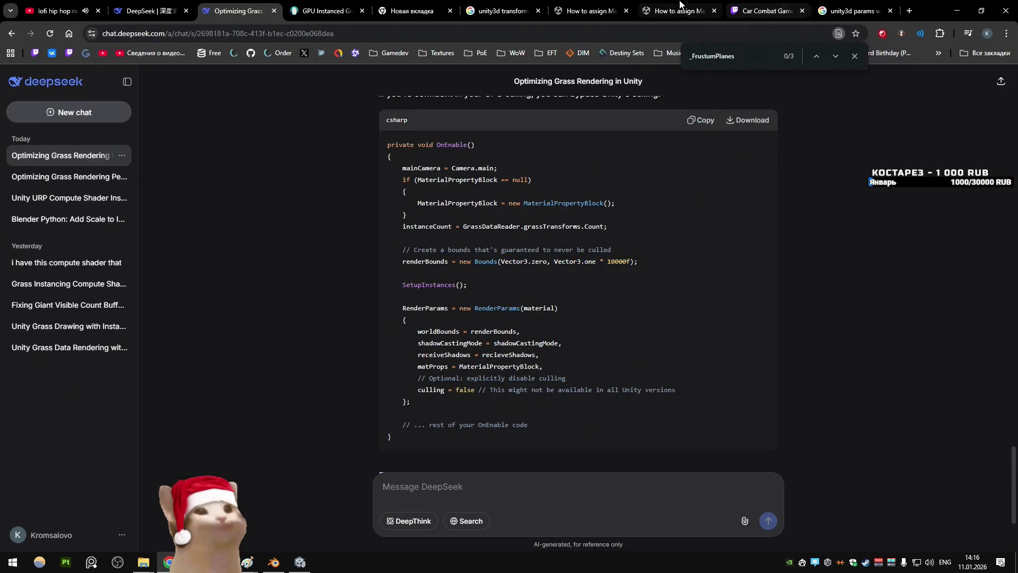
Step: In the Cyanilux tutorial, step through rParams matches to the RenderParams(material) setup
key("ctrl+Tab")
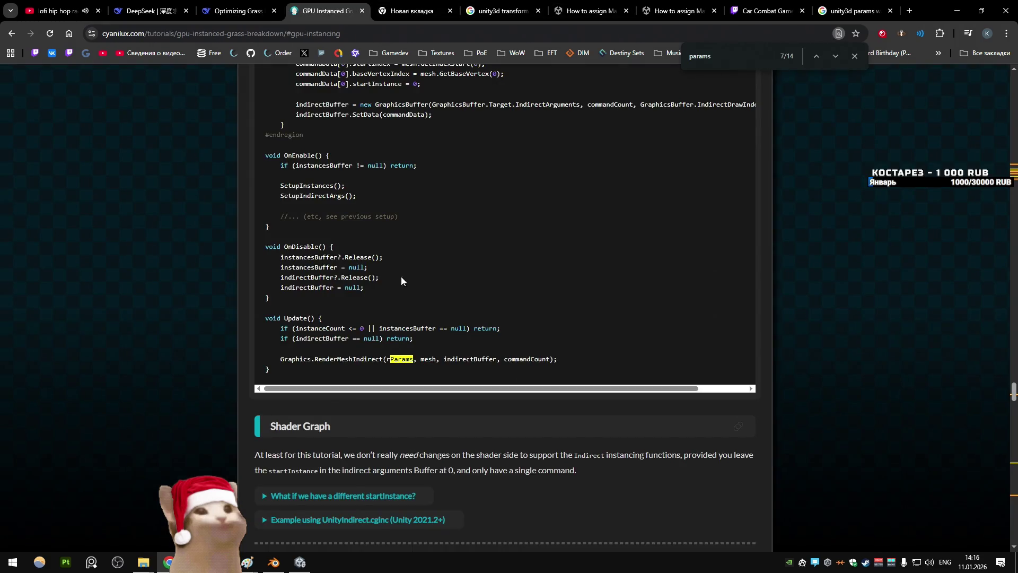
double_click(400, 358)
key("ctrl+f")
key("Return")
key("Return")
key("Return")
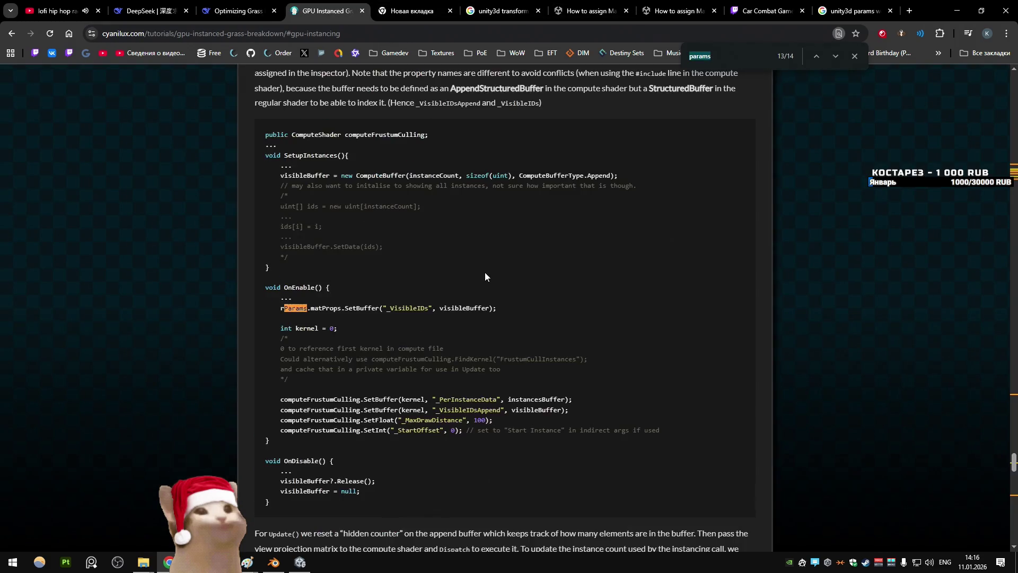
key("Return")
key("Return")
key("Return")
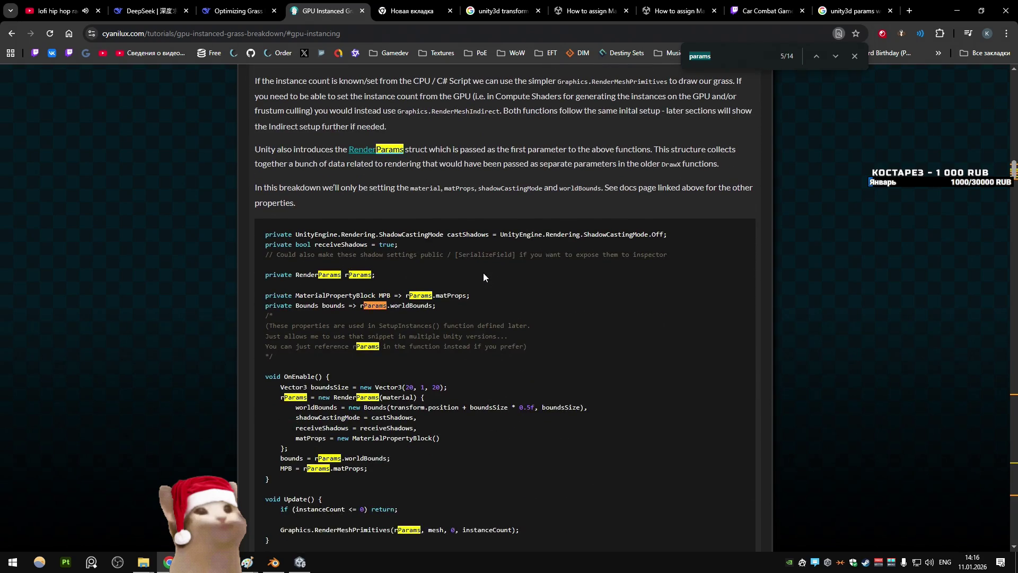
key("Return")
key("Return")
key("Return")
scroll(474, 286, "down", 2)
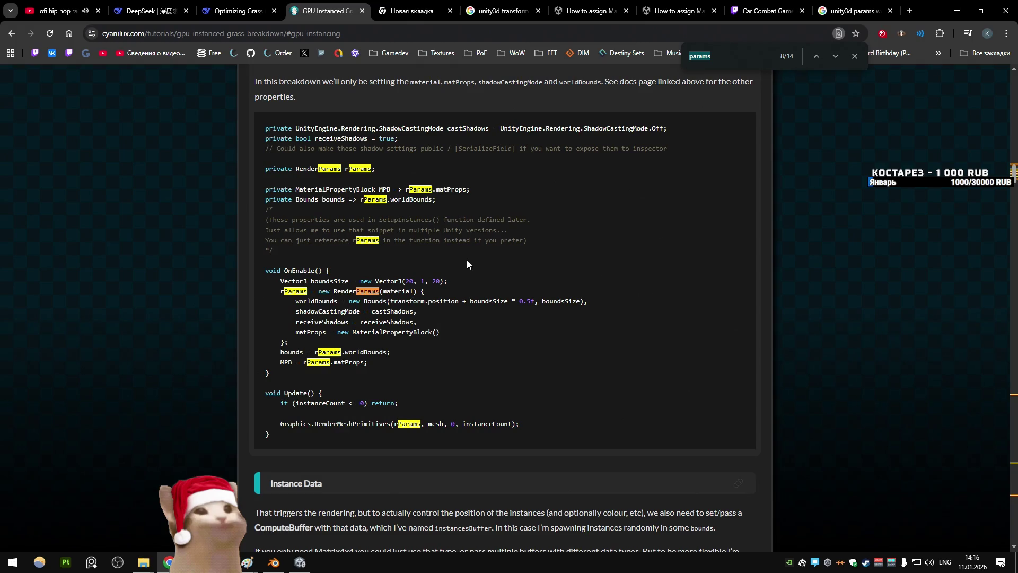
Step: Select boundsSize on the worldBounds line and search the page for it
double_click(489, 301)
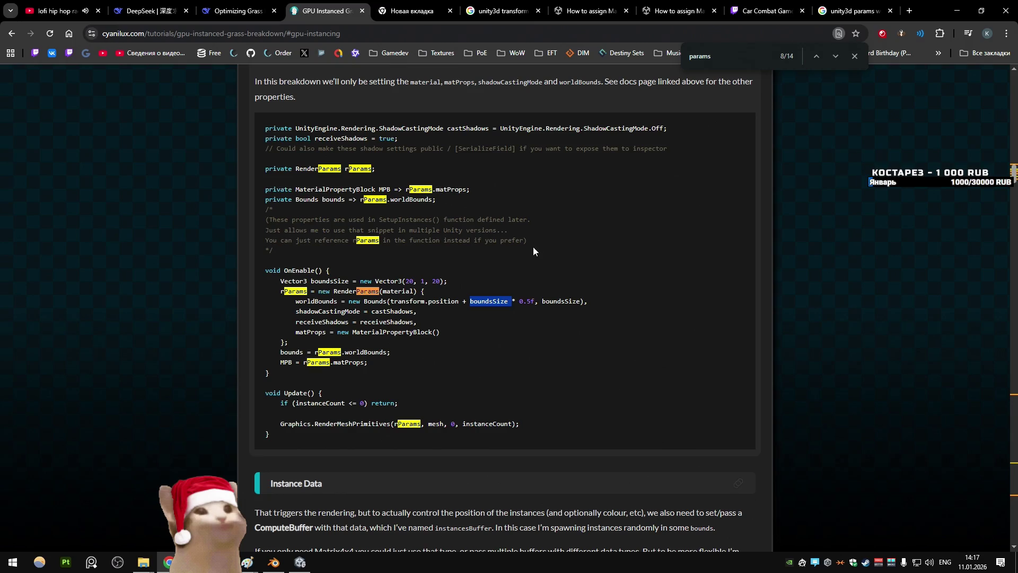
left_click_drag(510, 303, 470, 301)
key("ctrl+f")
key("Return")
key("Return")
double_click(486, 301)
left_click_drag(510, 301, 470, 301)
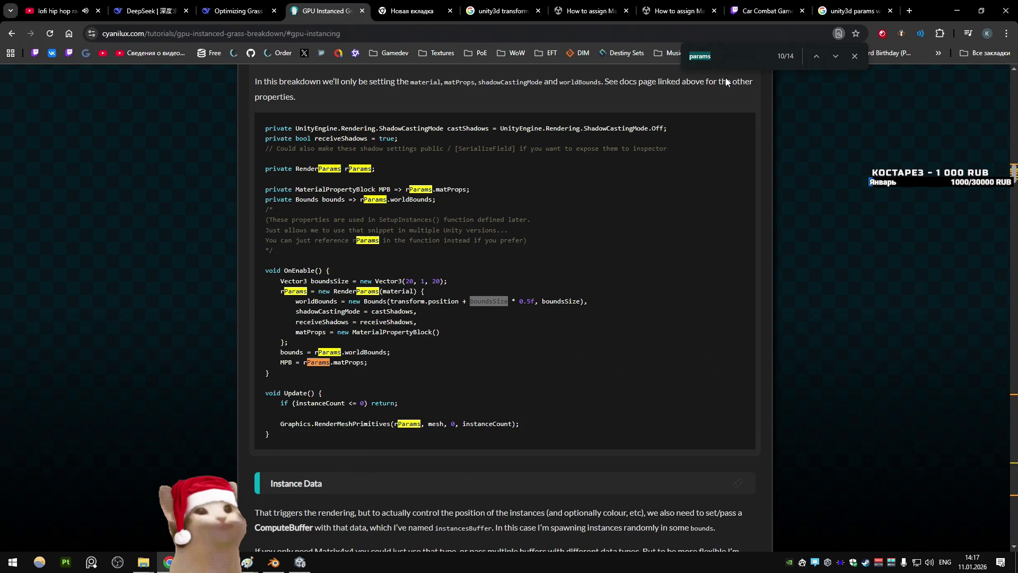
key("shift+Return")
left_click_drag(508, 301, 470, 302)
key("ctrl+f")
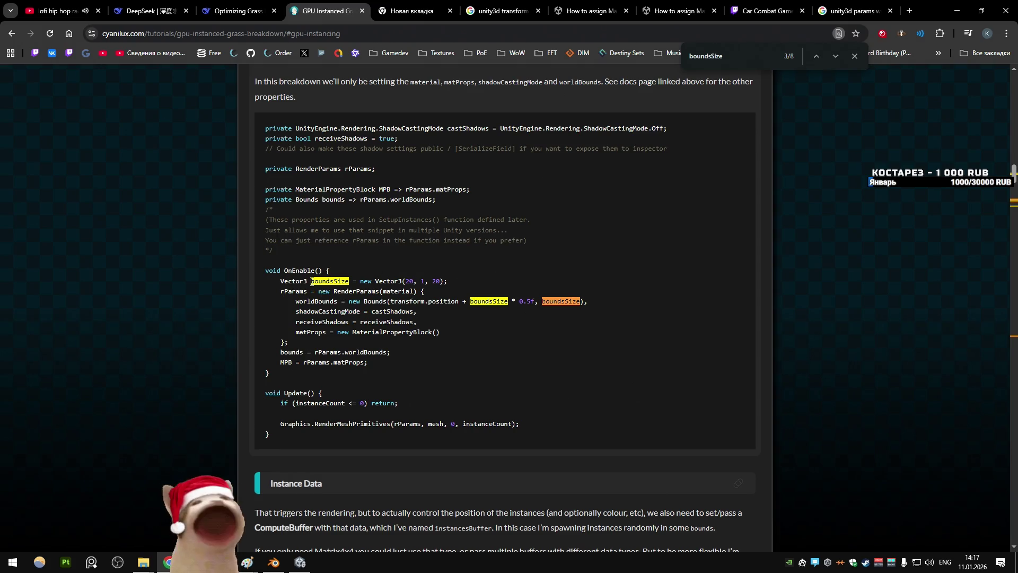
Step: Cycle through every boundsSize match, including SetupInstances, then return to DrawGrass.cs
scroll(503, 187, "down", 2)
key("ctrl+f")
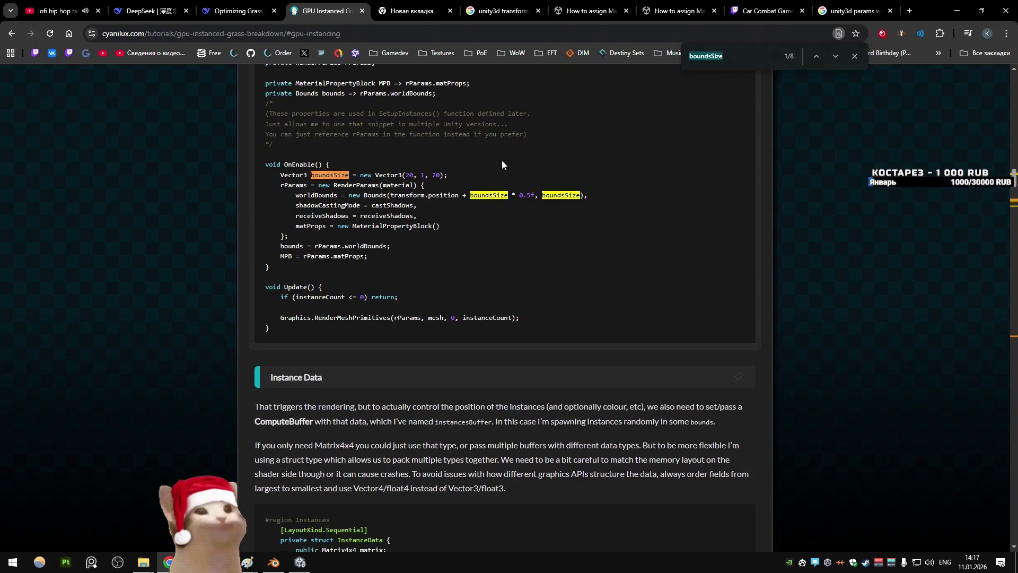
key("Return")
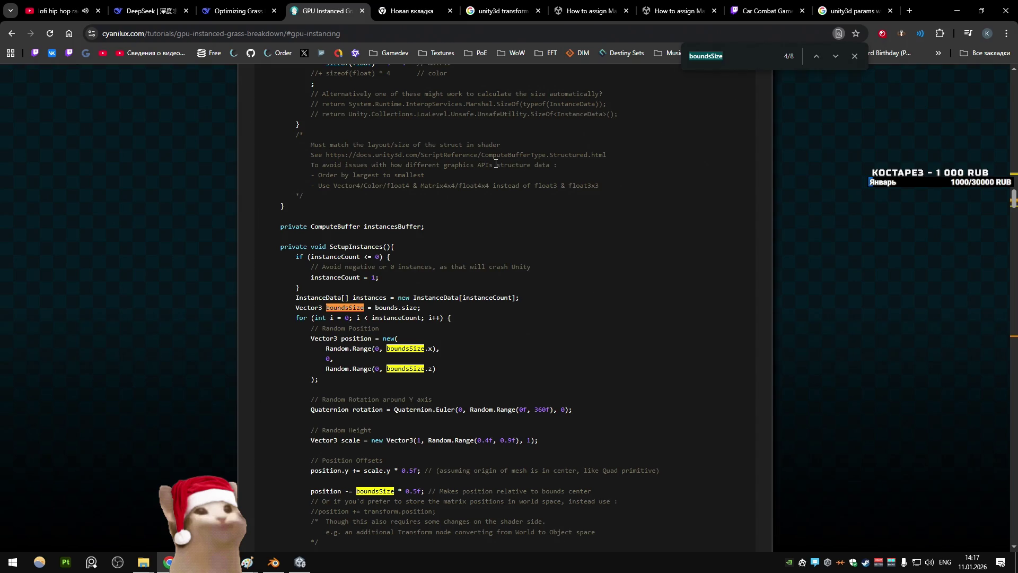
scroll(602, 160, "down", 3)
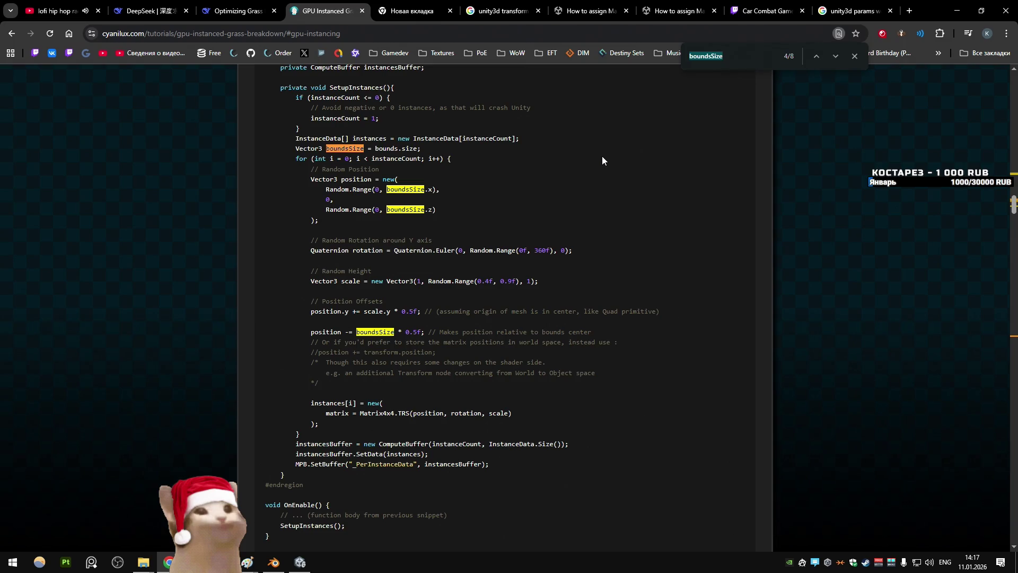
key("Return")
key("Return")
key("Return")
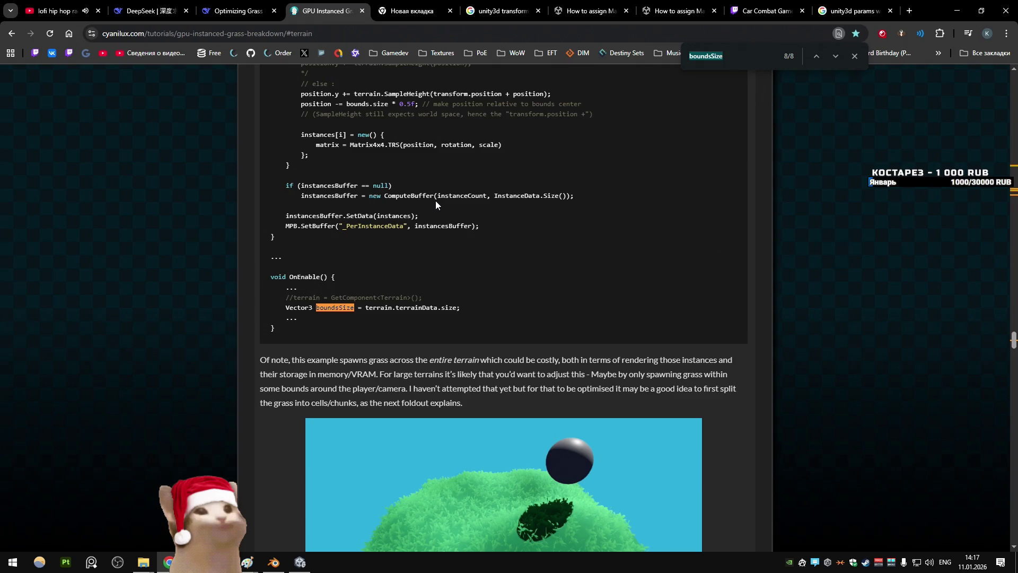
key("Return")
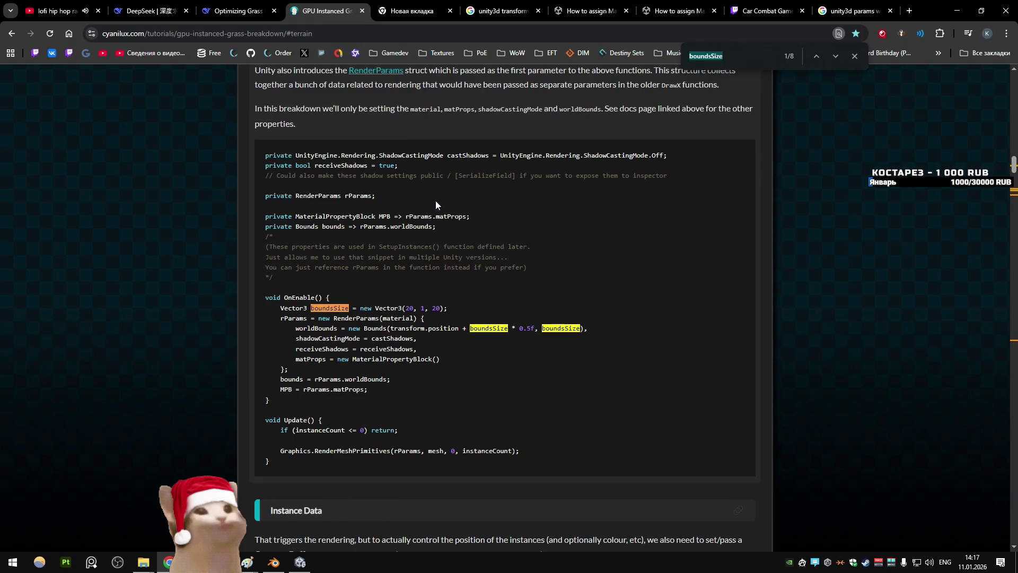
key("Return")
key("Return")
key("Return")
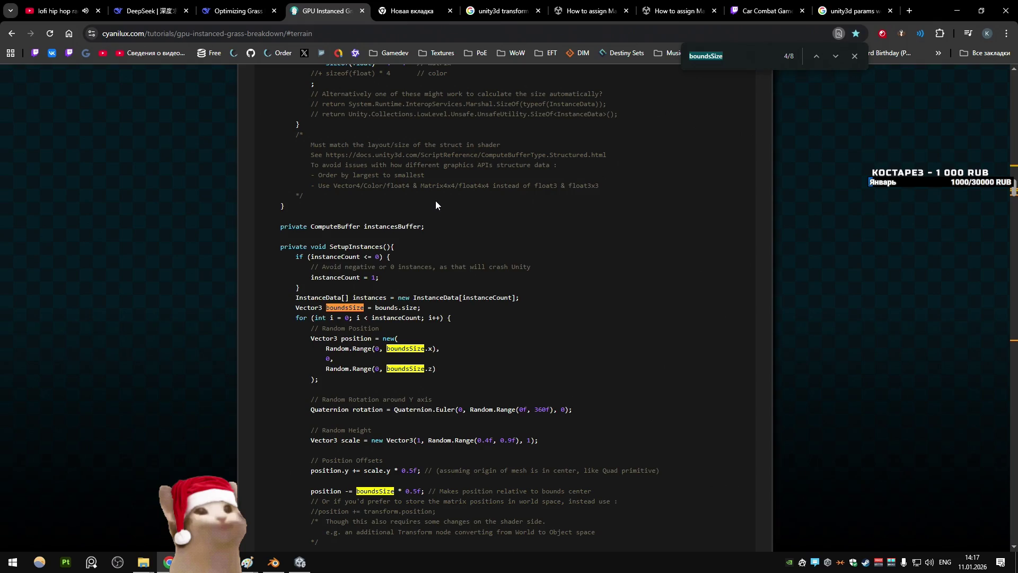
key("Return")
key("alt+Tab")
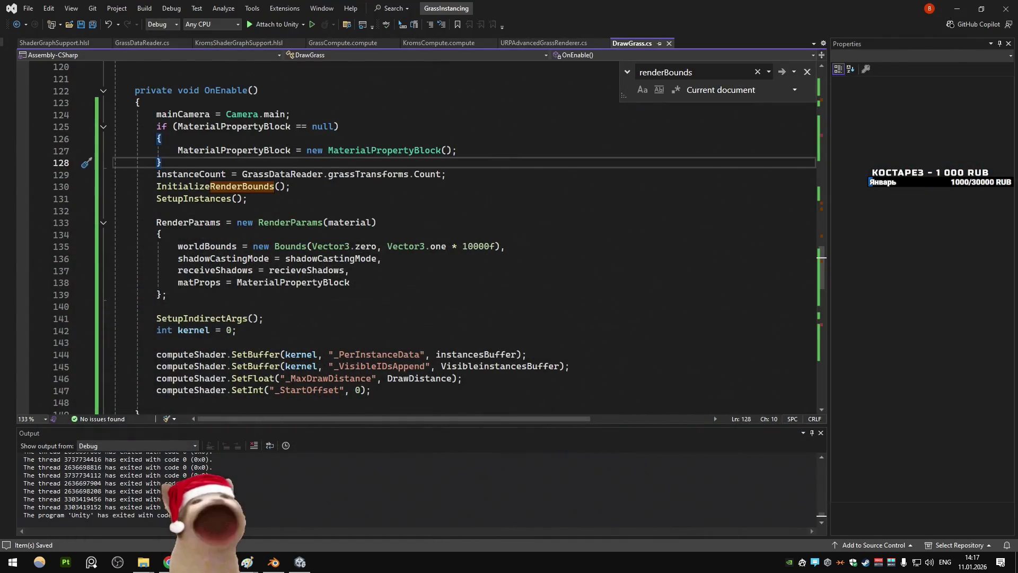
Step: In Unity, restore the saved custom layout and show the Game view's stats overlay
key("alt+Tab")
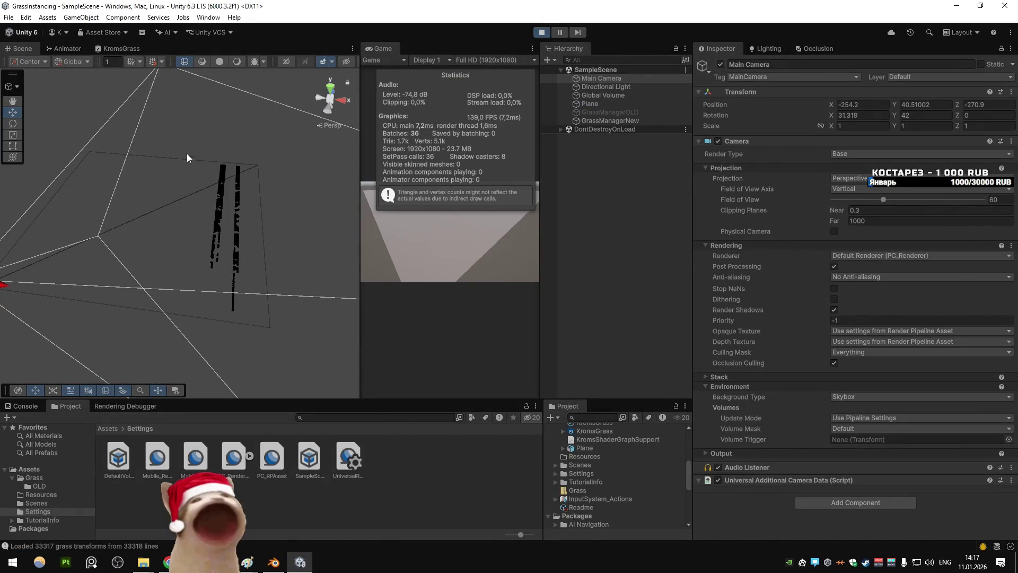
right_click(380, 49)
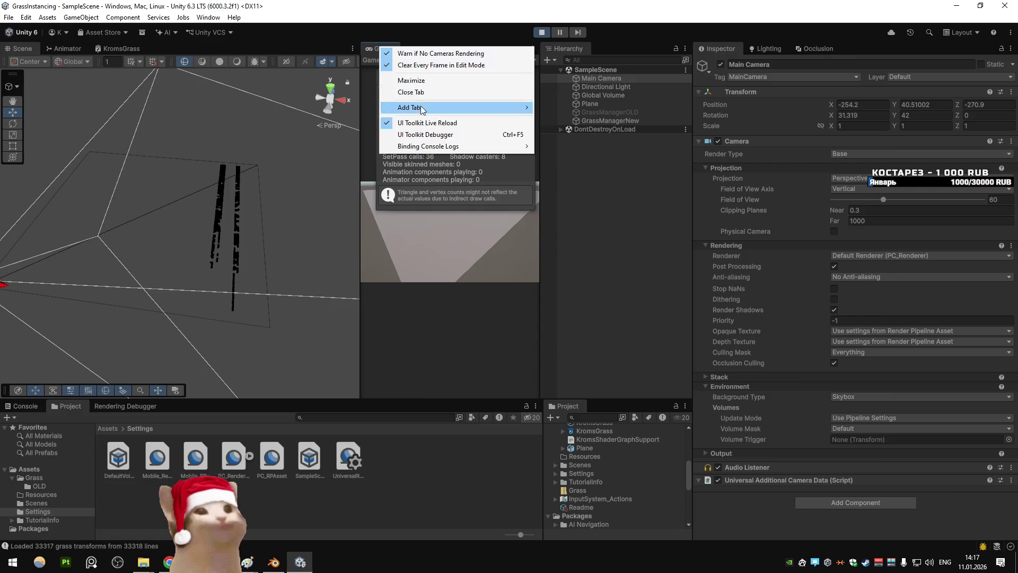
left_click(412, 80)
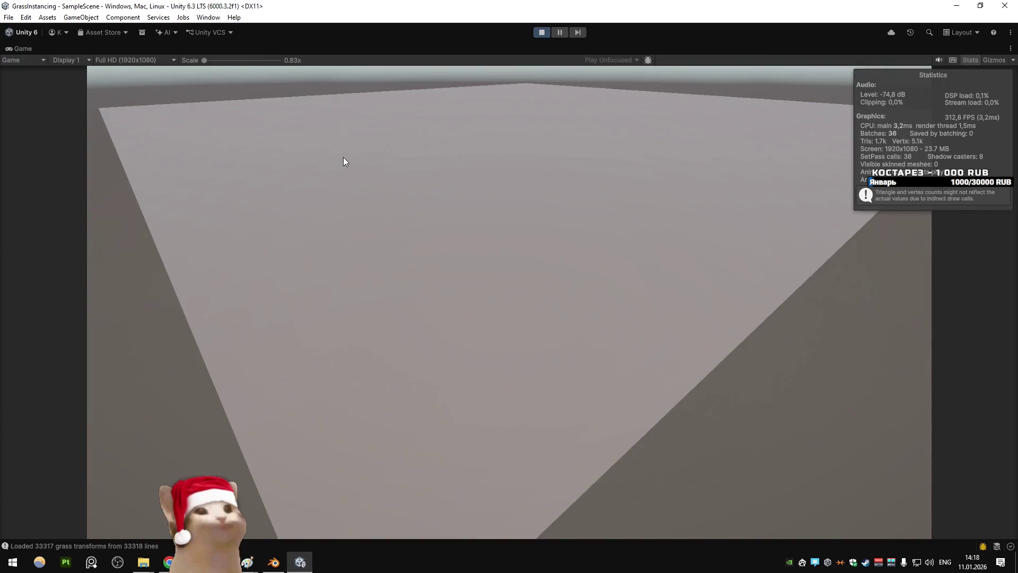
right_click(20, 48)
left_click(51, 81)
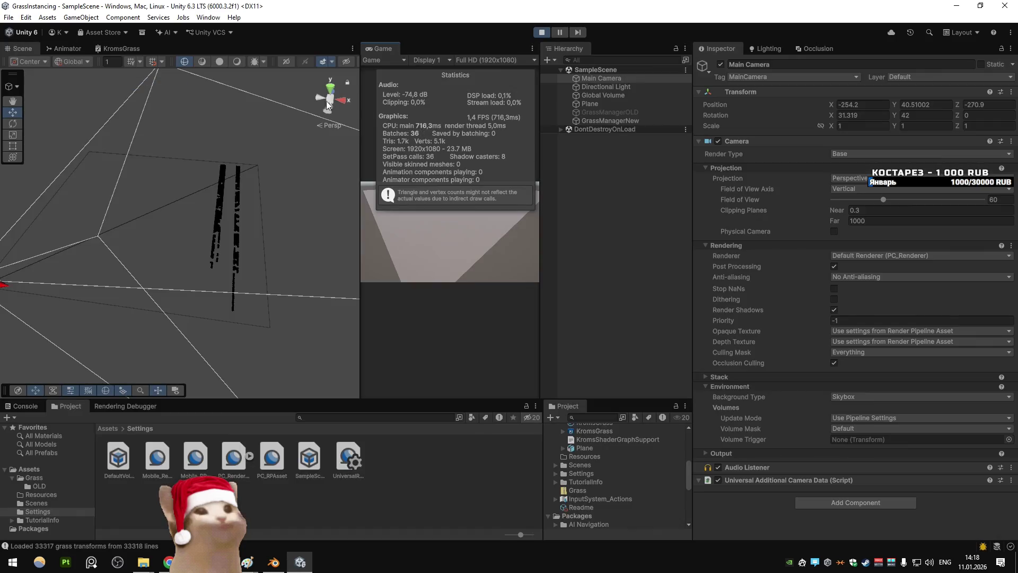
left_click(1010, 32)
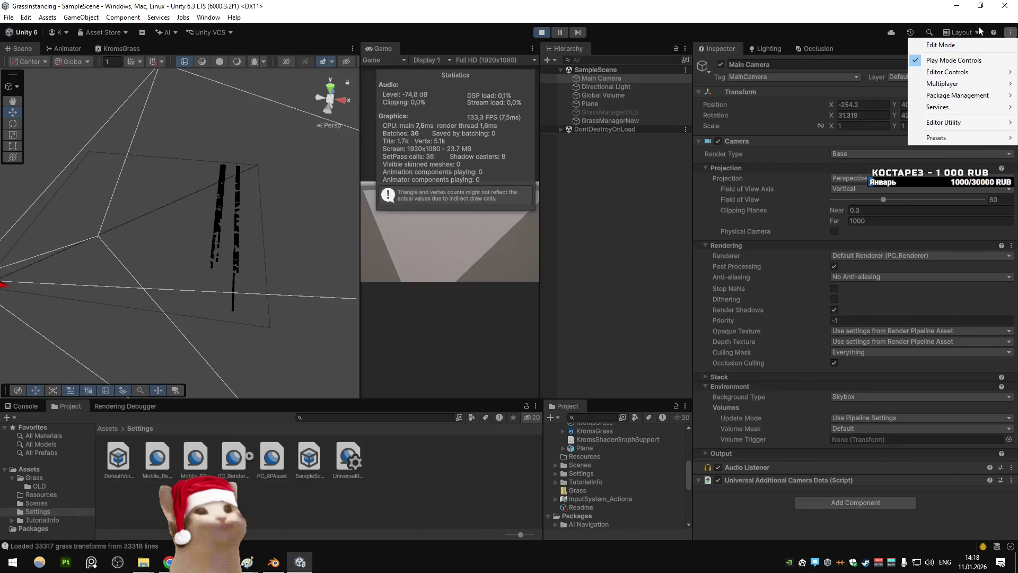
left_click(961, 32)
left_click(940, 79)
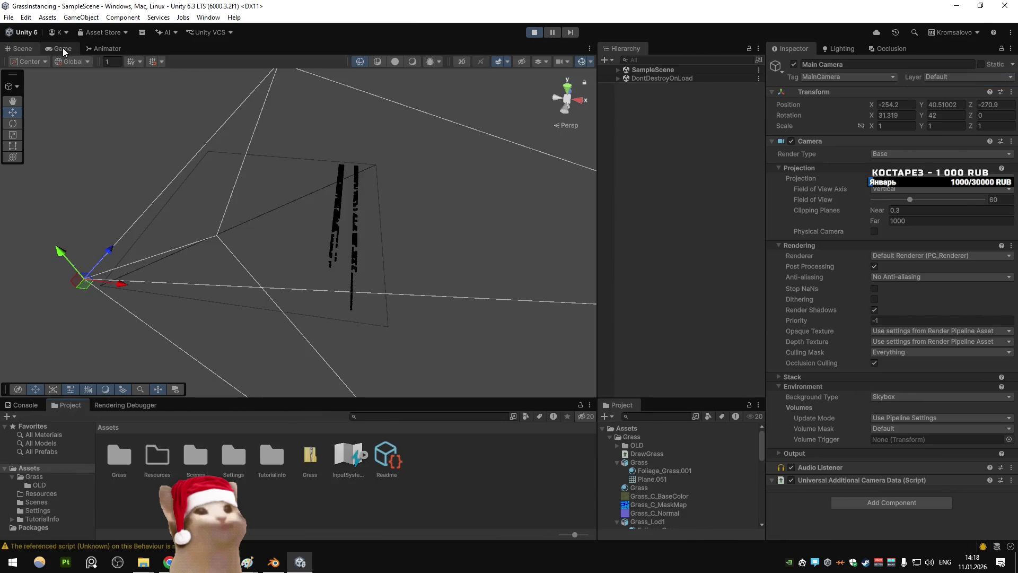
left_click(63, 48)
left_click(550, 61)
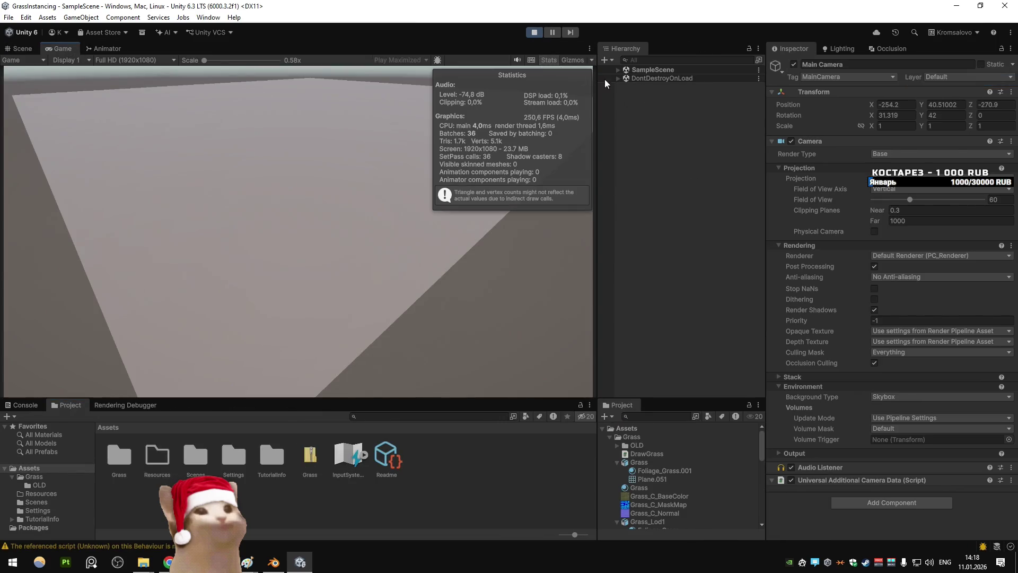
Step: Try GrassManagerOLD with its grass components, then leave only GrassManagerNew active
left_click(618, 79)
left_click(618, 79)
left_click(618, 69)
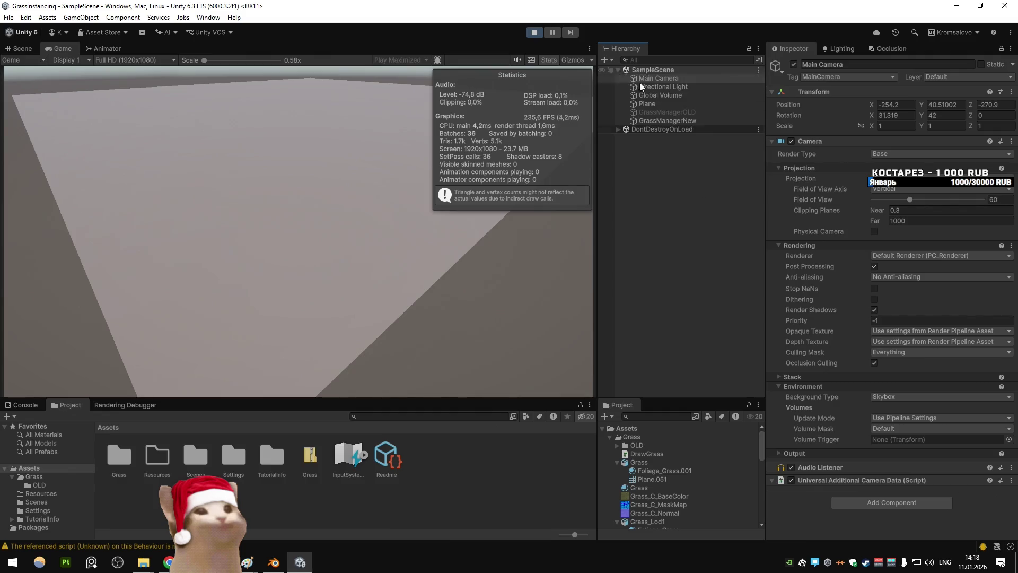
left_click(668, 120)
left_click(794, 65)
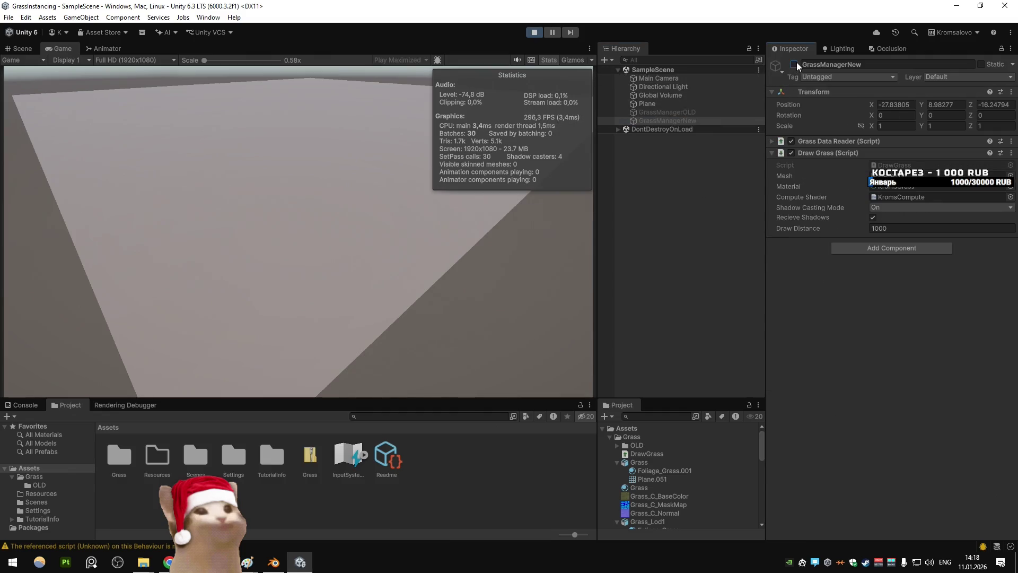
left_click(668, 112)
left_click(794, 64)
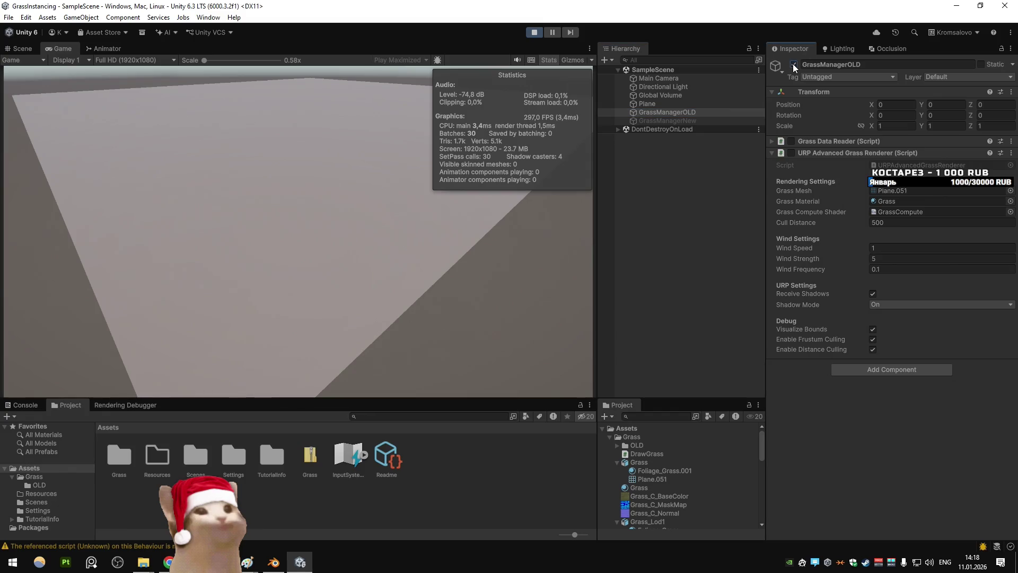
left_click(791, 141)
left_click(791, 153)
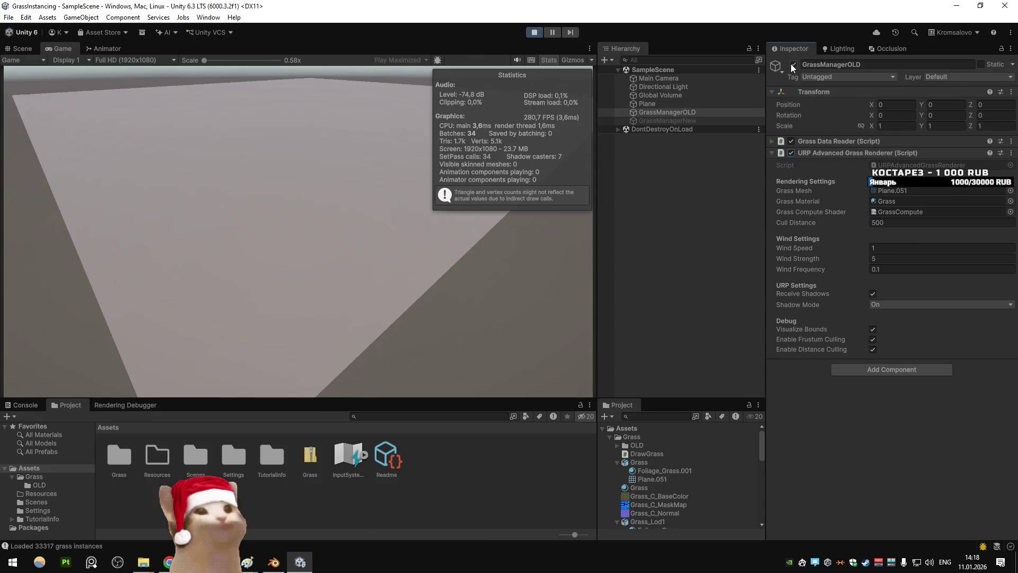
left_click(794, 64)
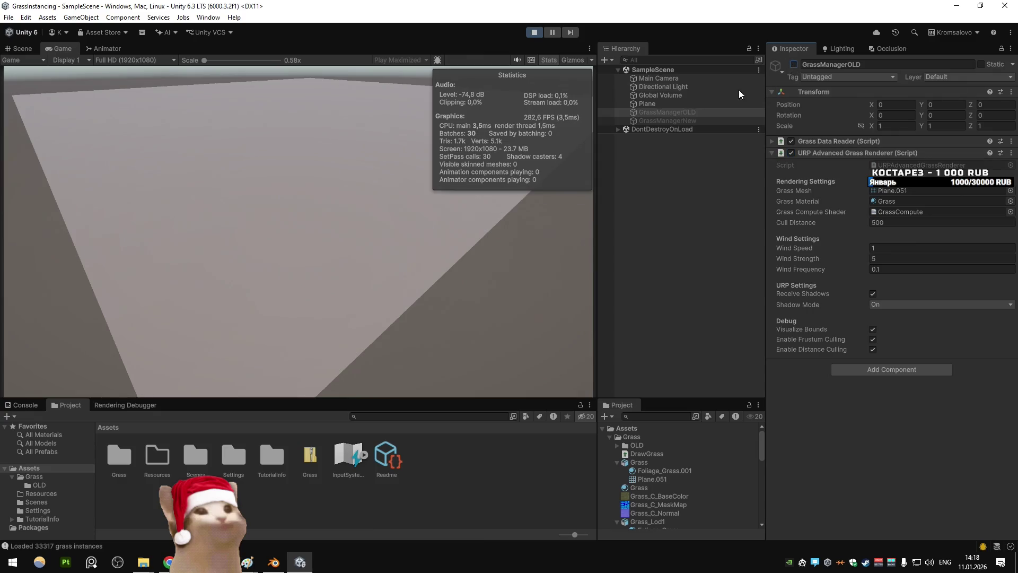
left_click(721, 120)
left_click(797, 64)
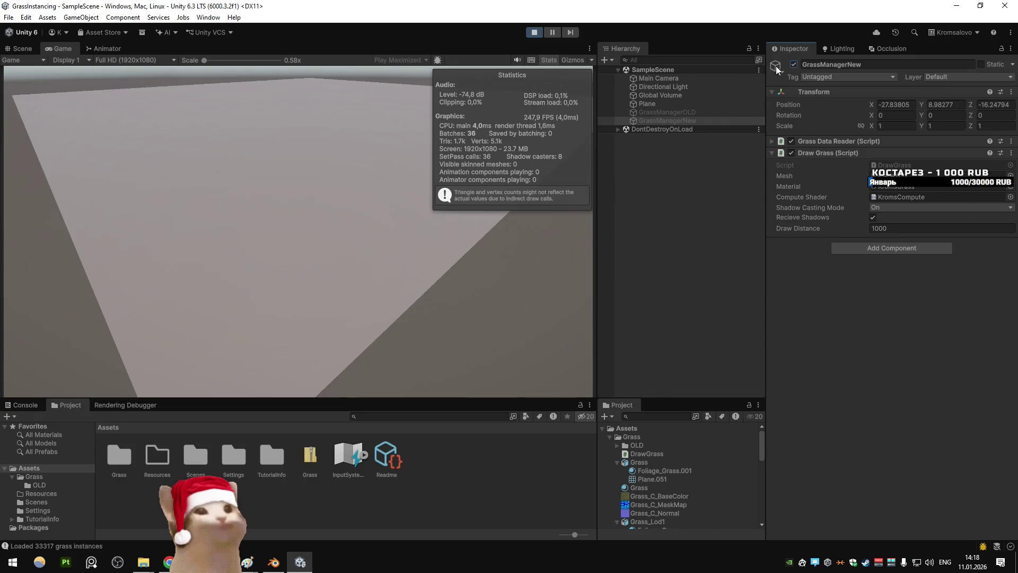
Step: Stop Play mode and open KromsDevTest.blend in Blender, discarding unsaved changes
left_click(534, 32)
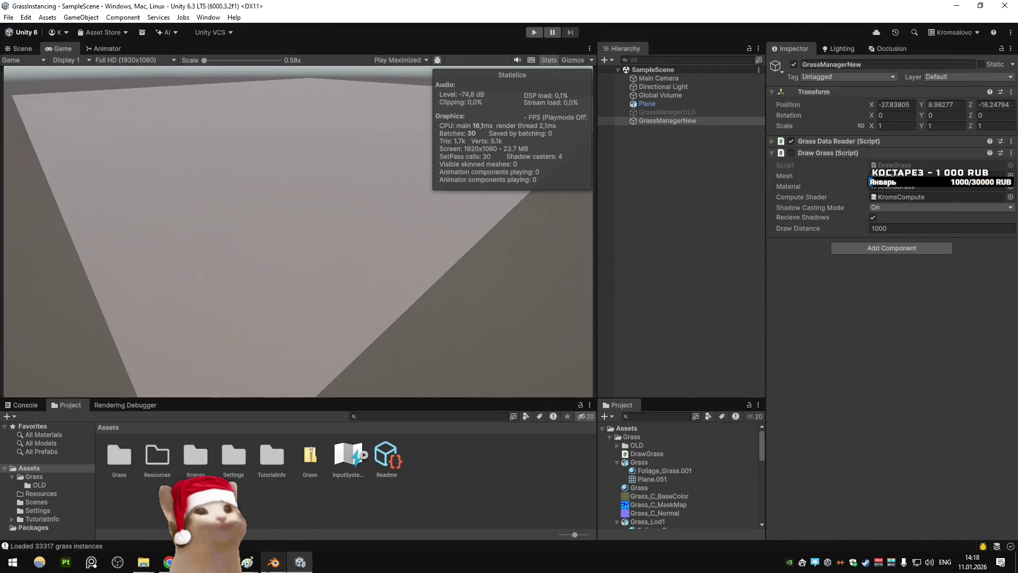
left_click(274, 562)
left_click(24, 19)
mouse_move(96, 53)
left_click(194, 62)
left_click(530, 303)
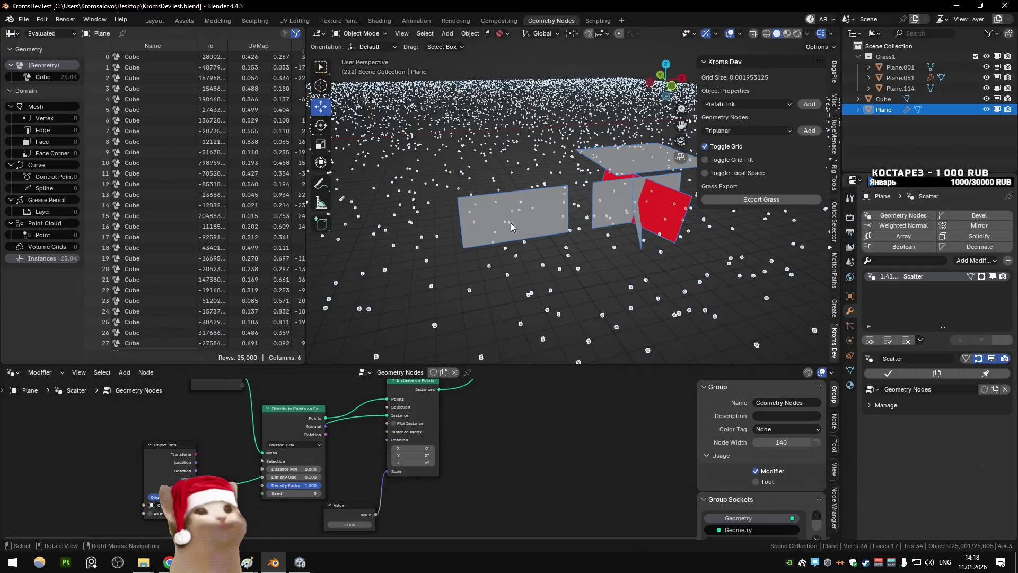
Step: Export the grass instances over GrassData.txt and play the Unity scene with 25,000 blades
left_click(761, 200)
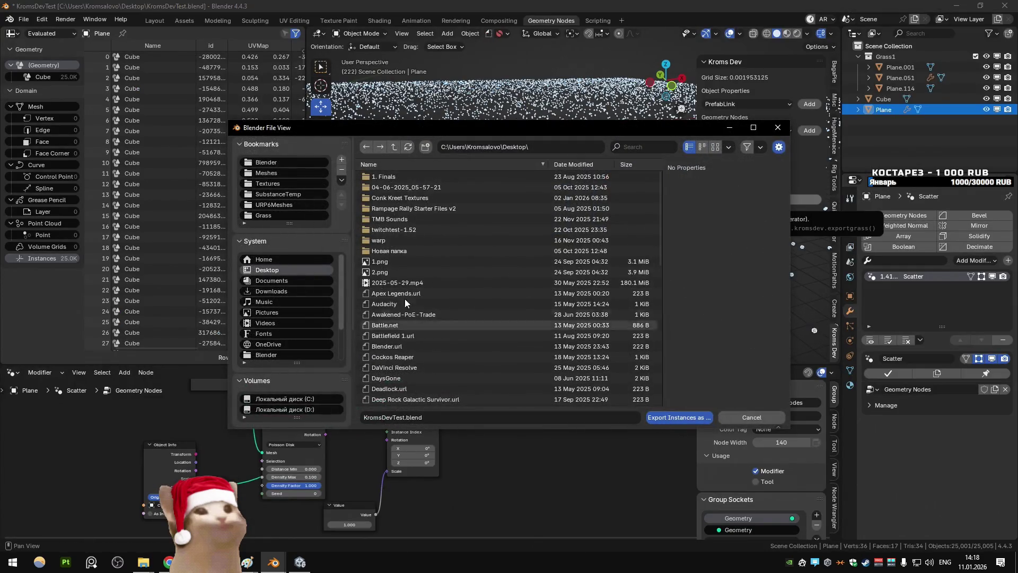
double_click(403, 336)
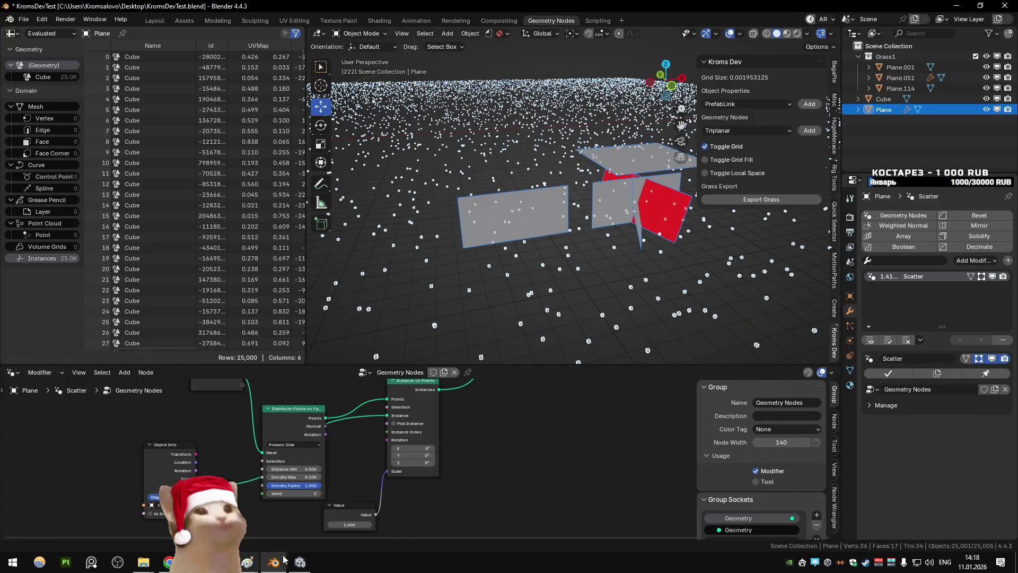
key("alt+Tab")
key("ctrl+p")
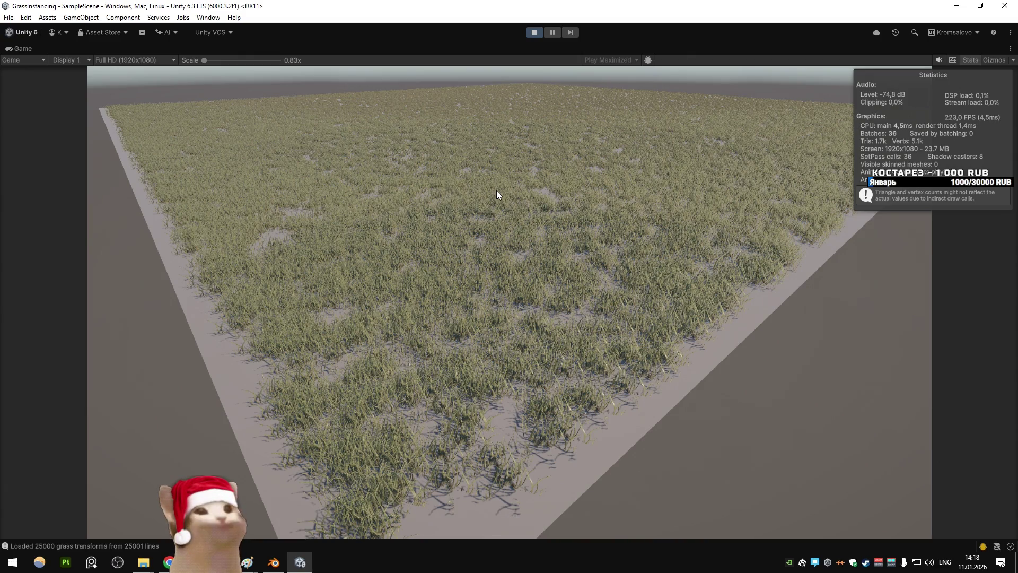
Step: Un-maximize the Game view and bring the Scene view up in its place
right_click(20, 49)
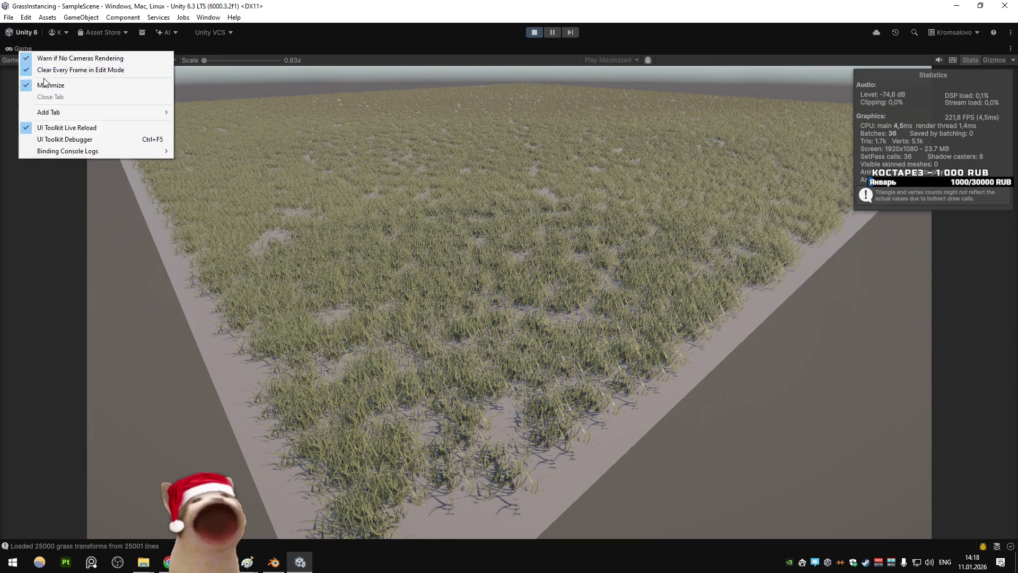
left_click(42, 84)
double_click(22, 48)
key("shift+space")
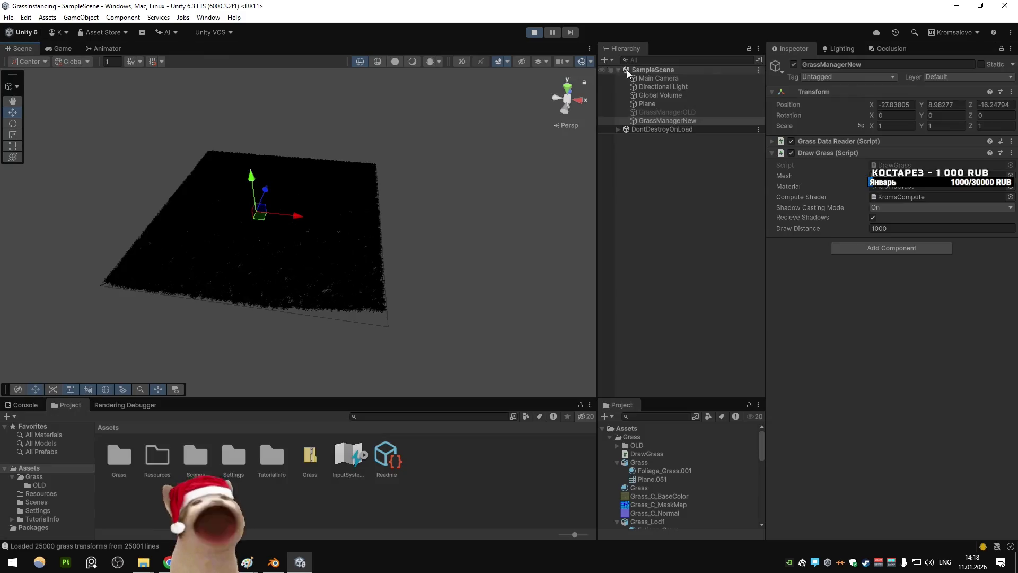
Step: Show a shaded top-down Scene view framed on GrassManagerNew, centred on the whole grass plane
left_click(395, 62)
left_click(411, 98)
left_click(567, 86)
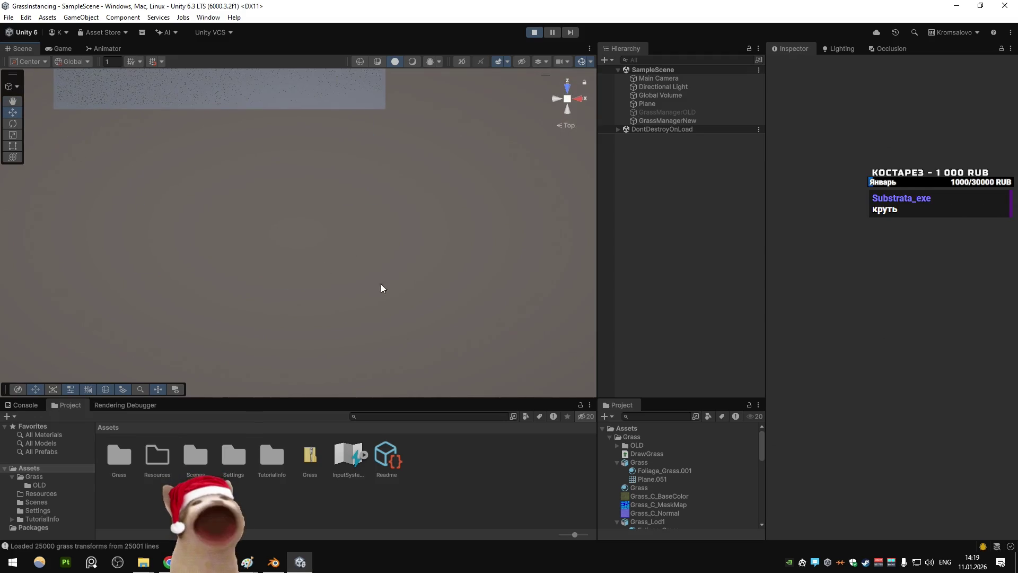
double_click(642, 120)
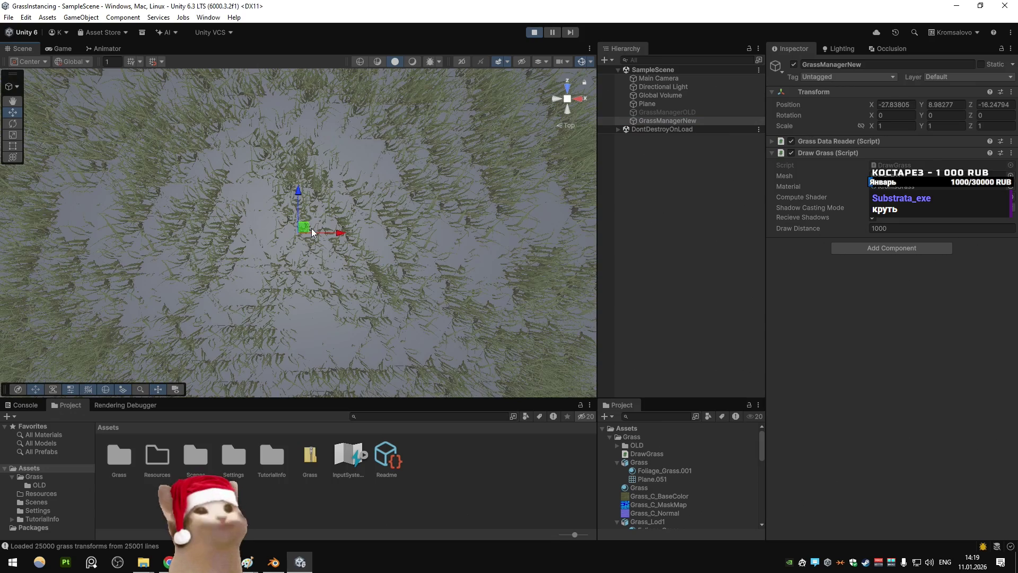
scroll(312, 227, "down", 5)
key("shift+space")
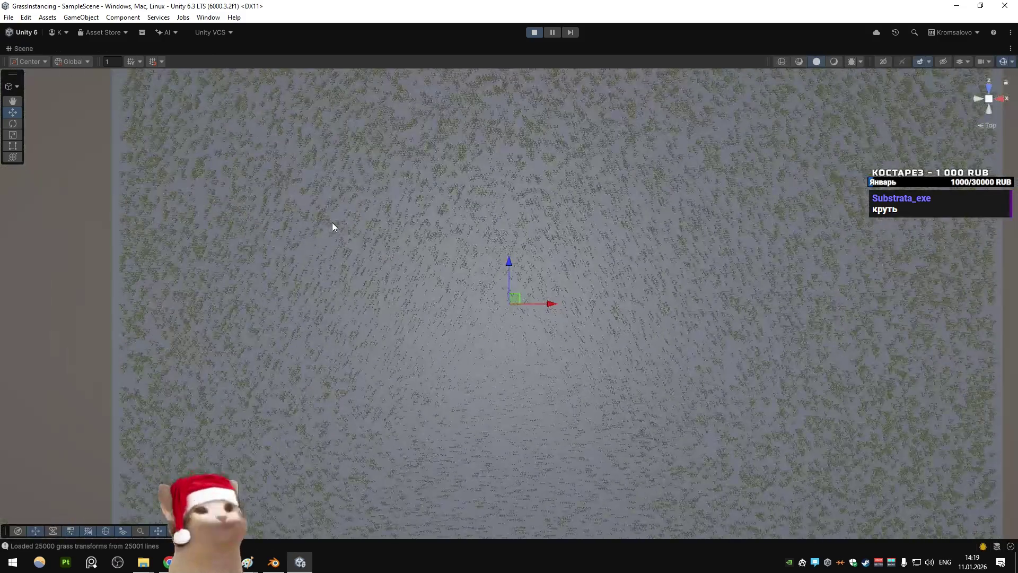
scroll(333, 226, "down", 5)
scroll(416, 255, "up", 2)
scroll(495, 266, "down", 1)
mouse_move(504, 267)
left_mouse_down()
mouse_move(505, 281)
mouse_move(493, 276)
left_mouse_up()
mouse_move(693, 103)
left_mouse_down()
mouse_move(581, 198)
mouse_move(543, 191)
left_mouse_up()
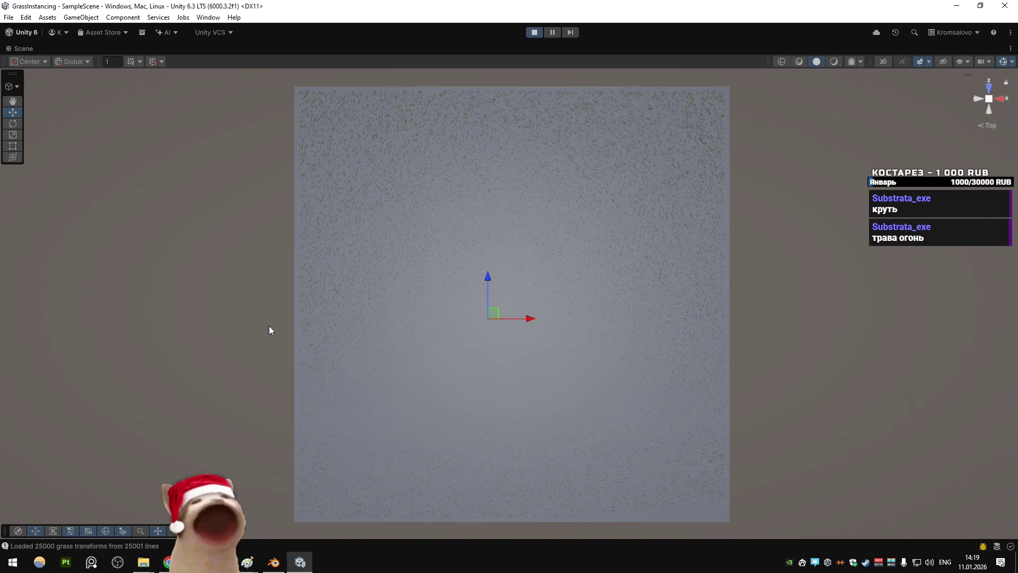
Step: Launch Paint from the system search
key("super")
type("paint")
key("Return")
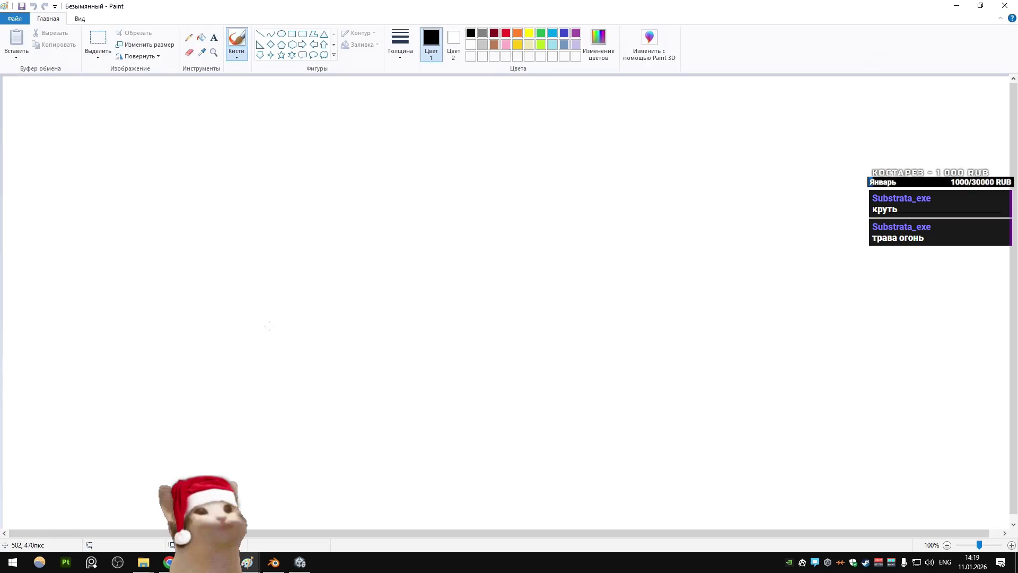
Step: Draw a large square on the Paint canvas and fill it black
left_click(291, 33)
left_click_drag(338, 165, 778, 508)
left_click(203, 38)
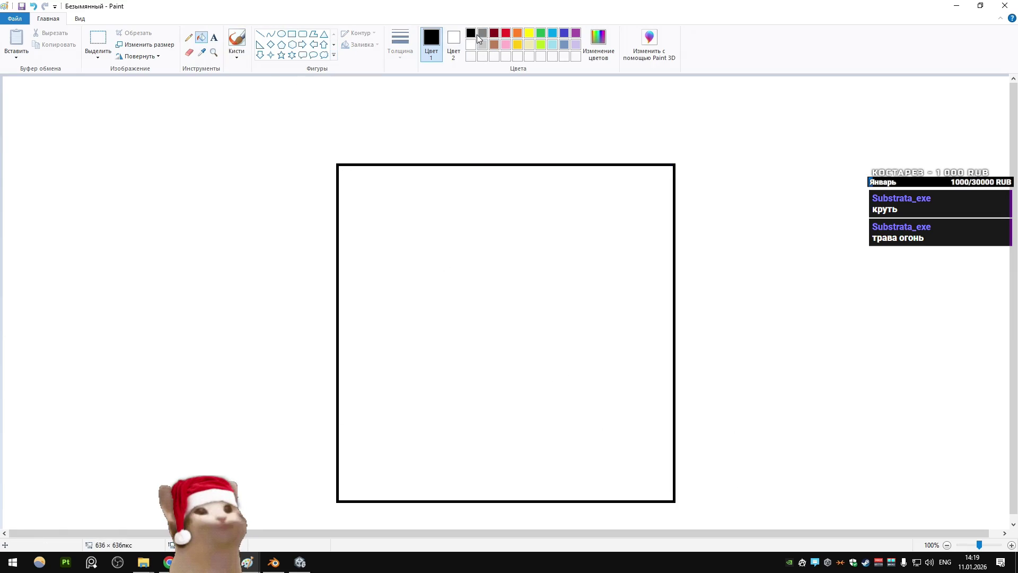
left_click(488, 280)
Step: Select the red pencil and open its line width options, glancing at Unity in between
left_click(189, 38)
left_click(507, 33)
left_click(395, 47)
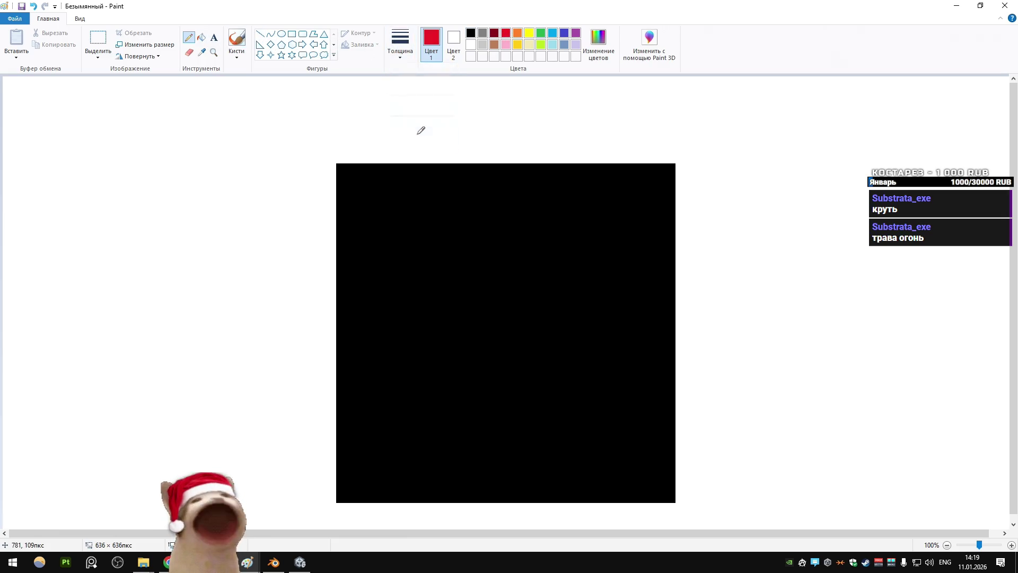
key("alt+Tab")
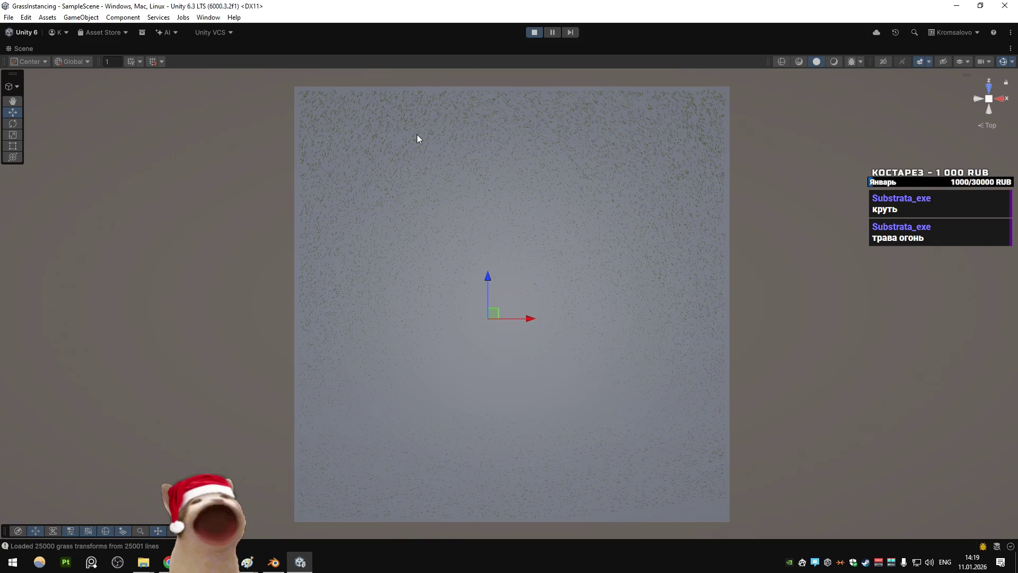
key("alt+Tab")
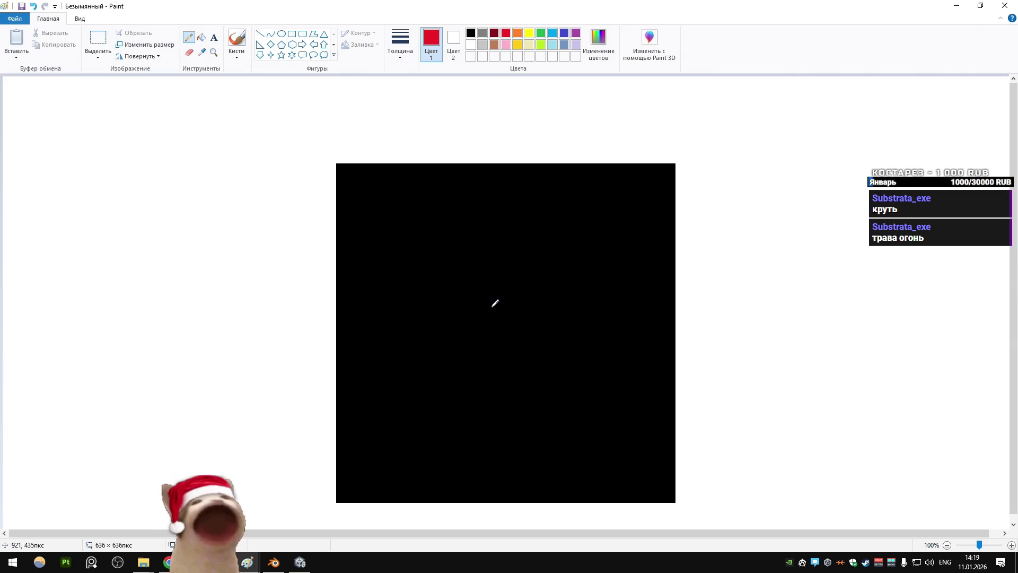
Step: Scribble red strokes and S-shaped curves across the black square, then return to Unity
left_click_drag(477, 340, 441, 349)
key("ctrl+z")
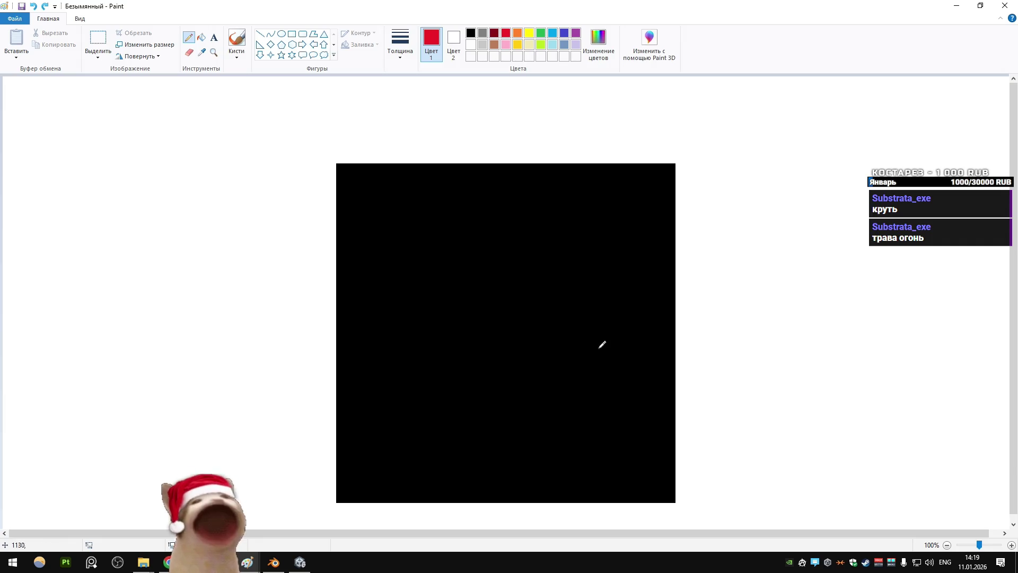
mouse_move(588, 347)
left_mouse_down()
mouse_move(590, 374)
mouse_move(483, 326)
mouse_move(445, 400)
mouse_move(480, 426)
mouse_move(508, 249)
mouse_move(561, 266)
left_mouse_up()
left_click_drag(469, 460, 534, 301)
mouse_move(407, 236)
left_mouse_down()
mouse_move(587, 400)
mouse_move(546, 196)
mouse_move(368, 419)
left_mouse_up()
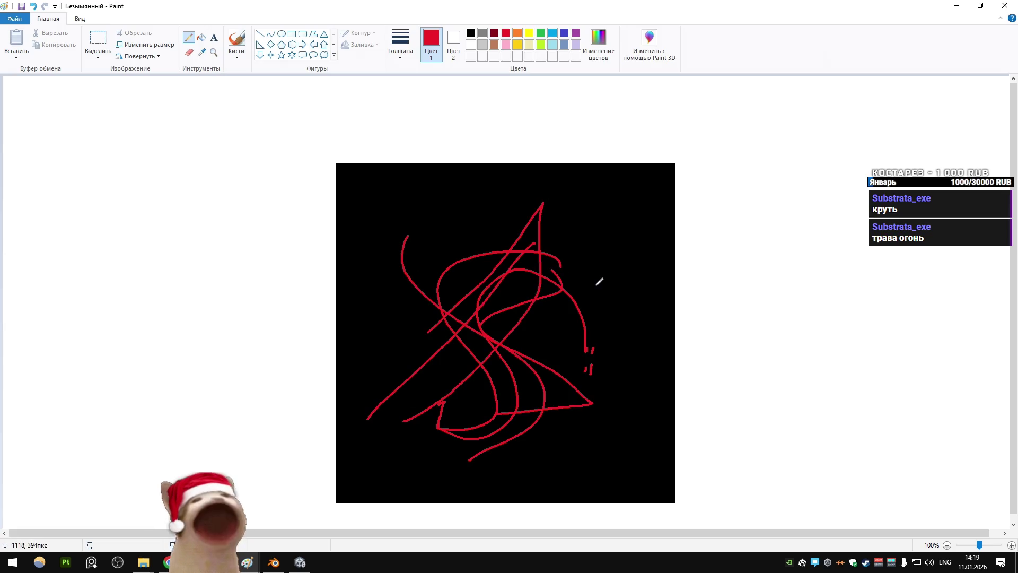
key("alt+Tab")
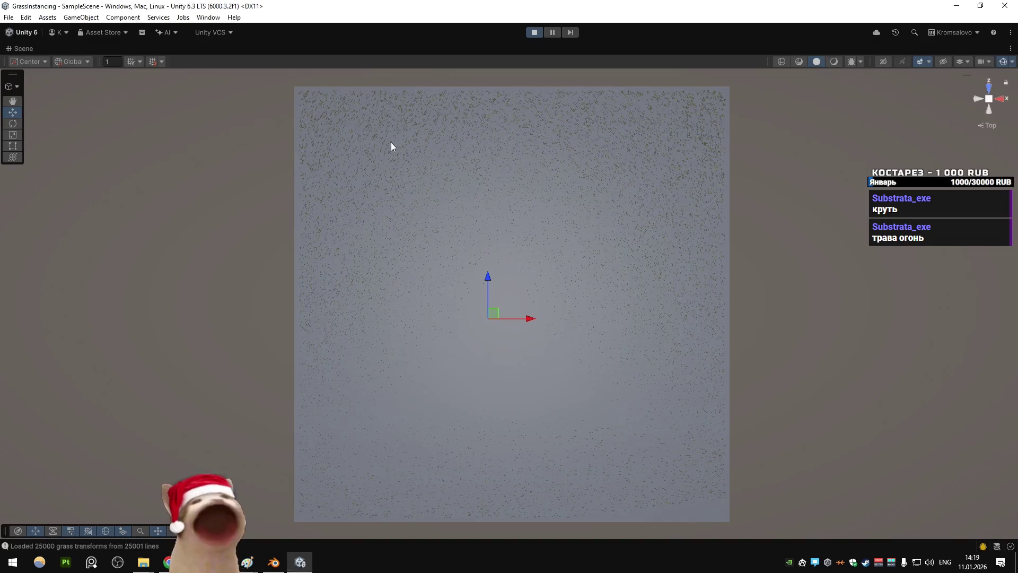
Step: Scroll GrassCompute.compute in Visual Studio down to its commented-out culling code, then return to Paint
key("alt+Tab")
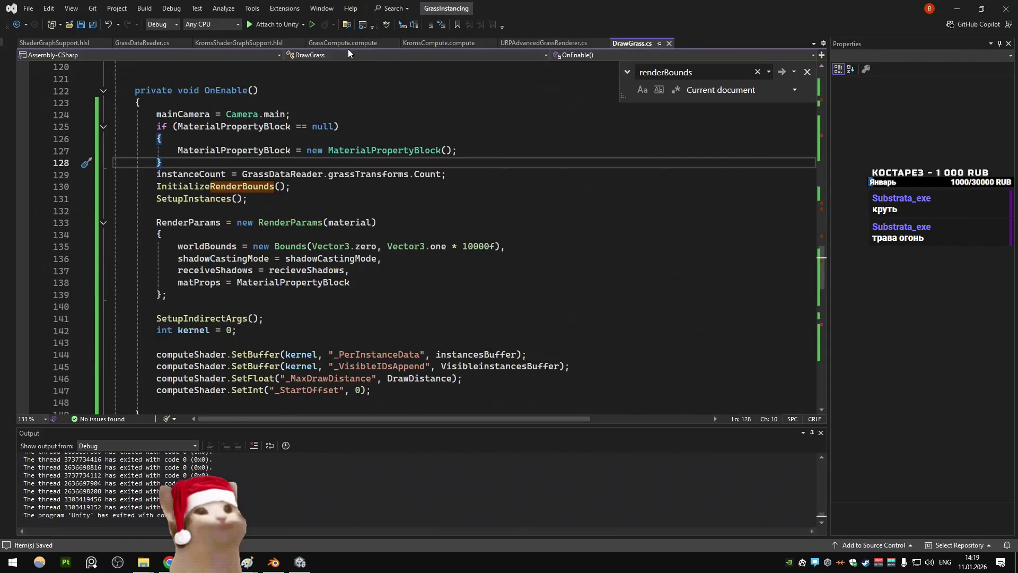
key("ctrl+Tab")
scroll(269, 177, "down", 4)
scroll(269, 177, "down", 6)
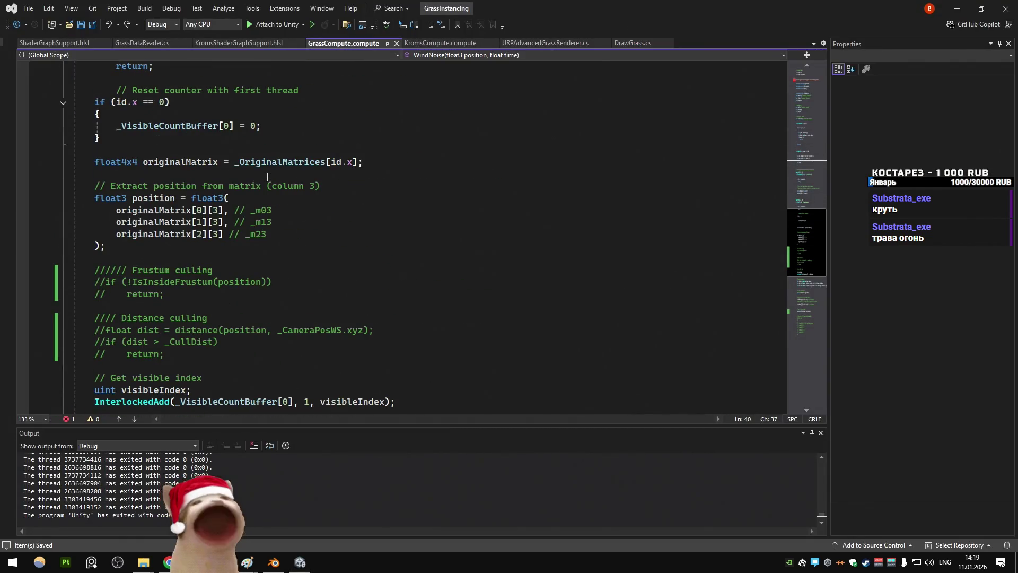
key("alt+Tab")
key("alt+Tab")
key("Tab")
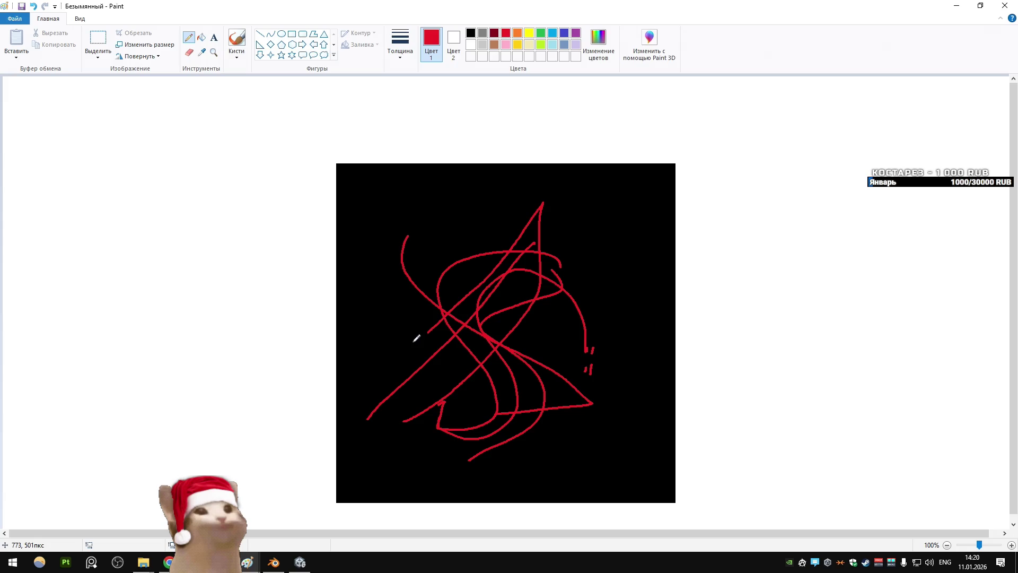
Step: In Edit Mode on Plane.051, select the blade's top vertices and lower them along Z
key("alt+Tab")
left_click(602, 218)
key("Tab")
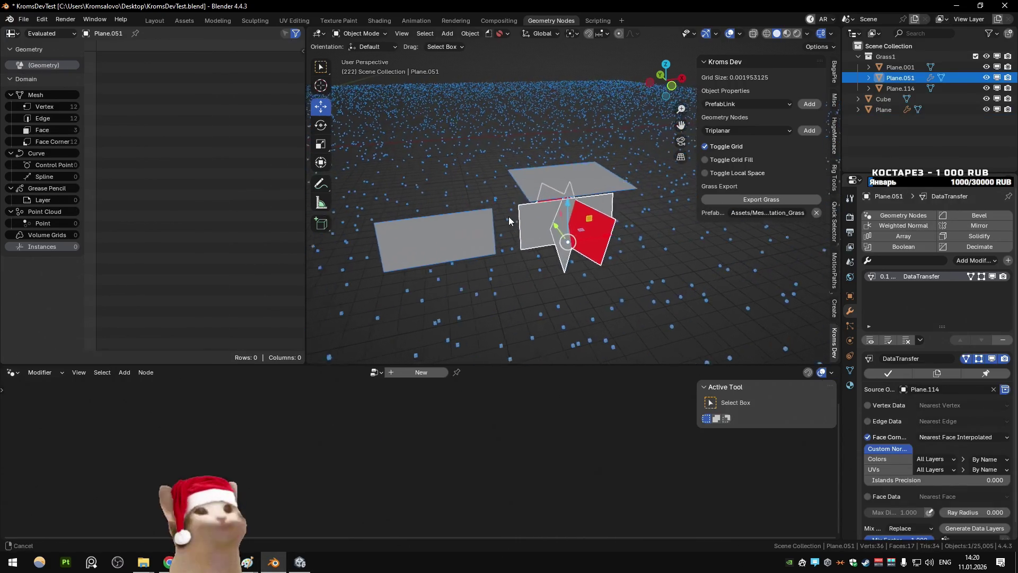
left_click_drag(508, 202, 642, 276)
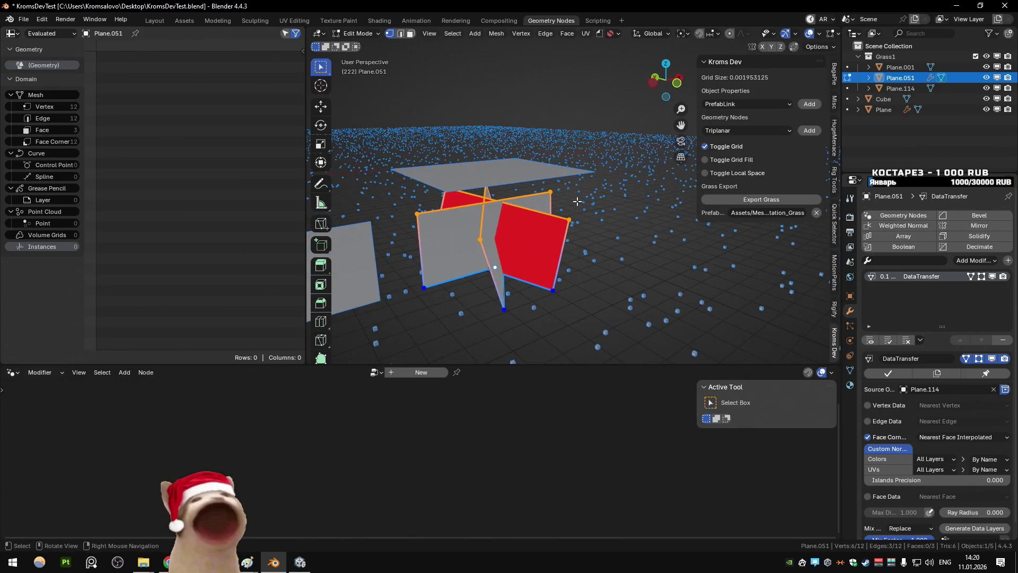
key("g")
key("z")
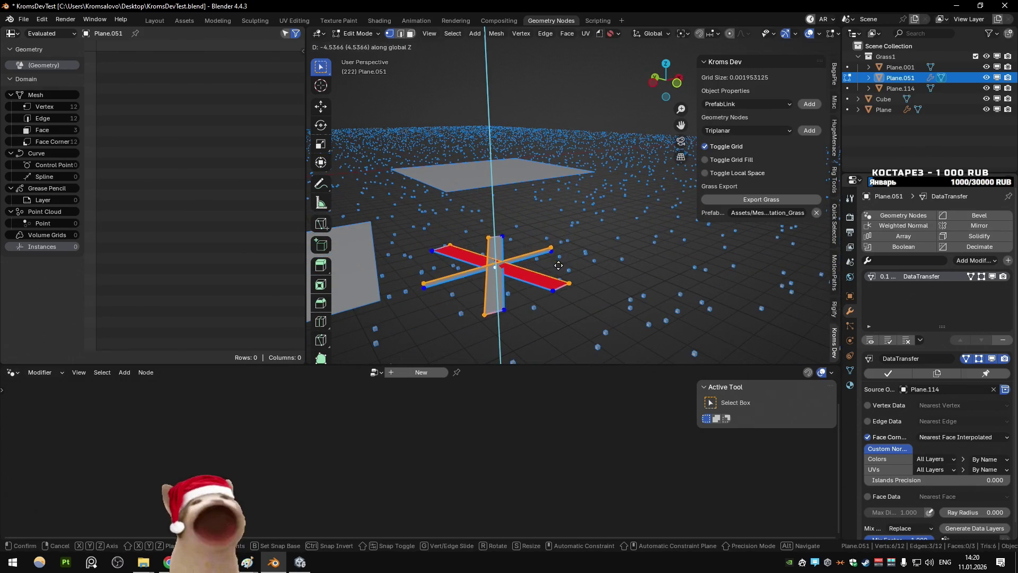
left_click(560, 262)
Step: Check the blade from a low side view and lower the top vertices further along Z
mouse_move(556, 270)
left_mouse_down()
mouse_move(525, 293)
mouse_move(554, 293)
left_mouse_up()
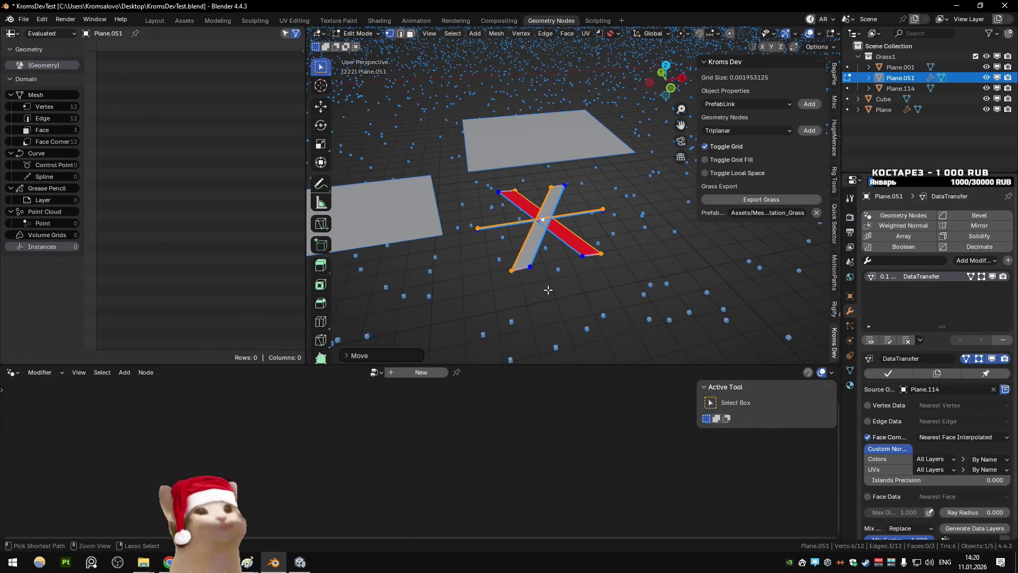
left_click_drag(548, 290, 563, 265)
key("g")
key("z")
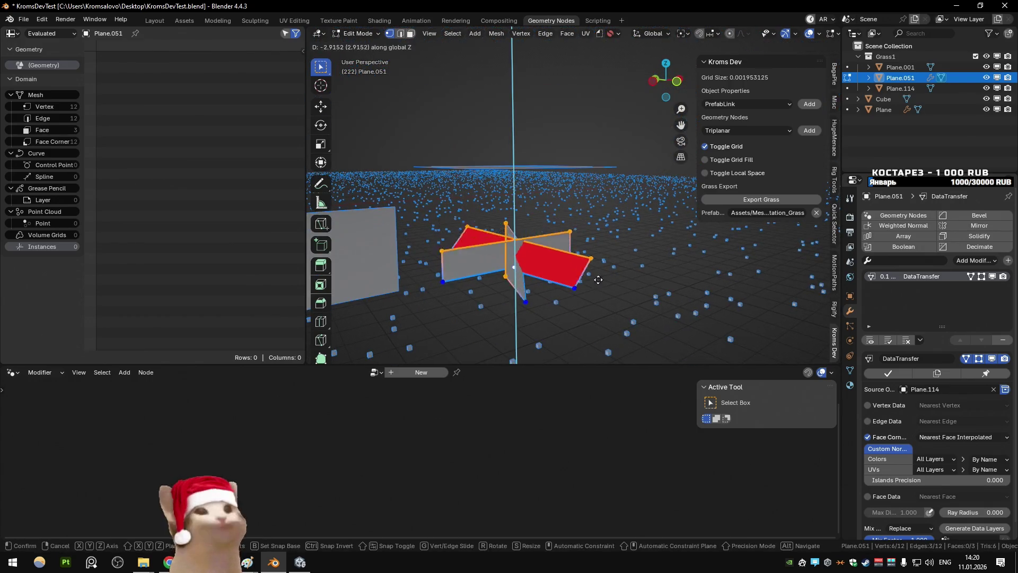
left_click(597, 289)
Step: Export the blade with the Unity FBX preset over Grass.fbx in the Grass folder
key("q")
left_click(571, 369)
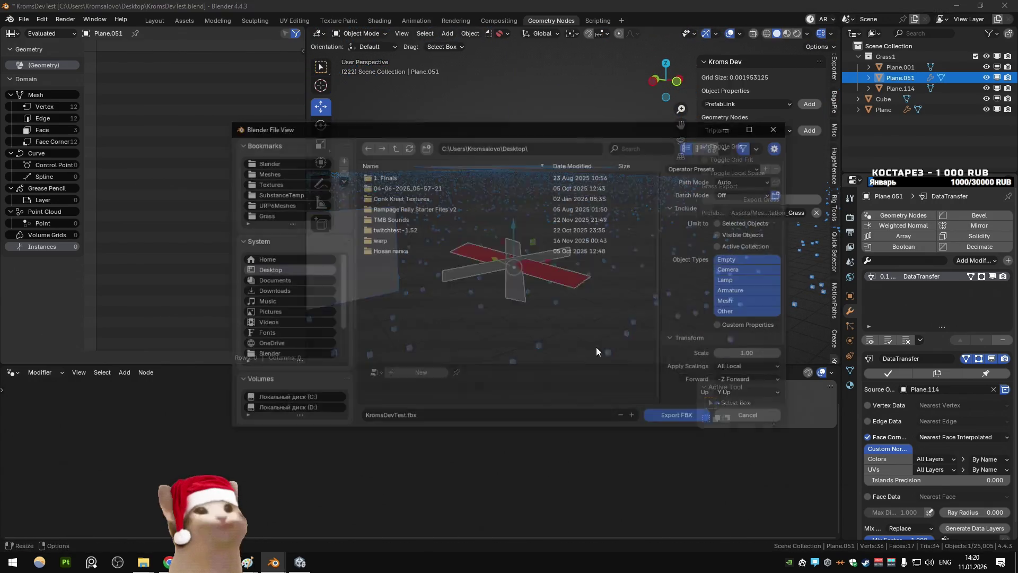
left_click(706, 166)
left_click(688, 204)
left_click(265, 216)
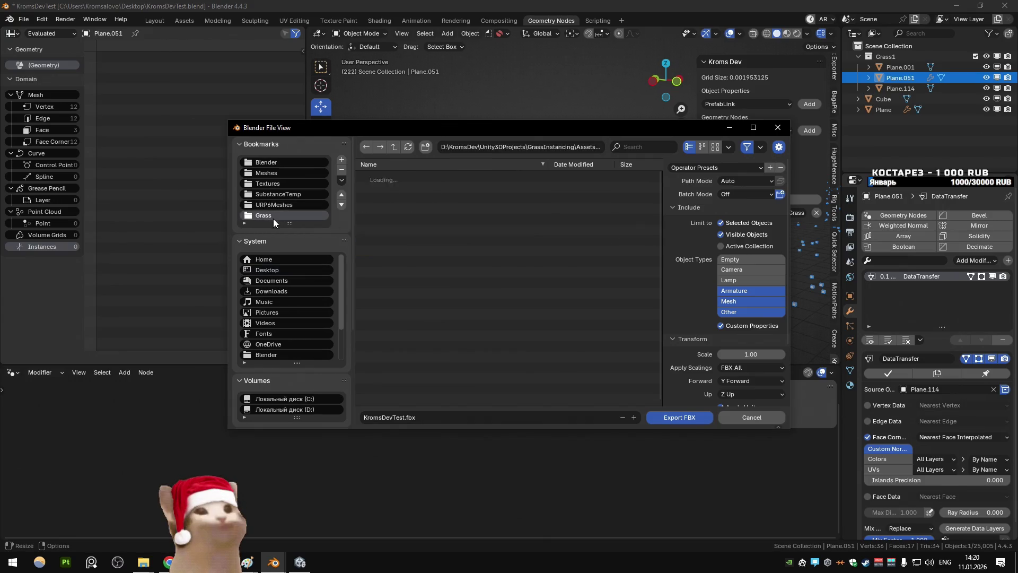
double_click(383, 190)
left_click(300, 562)
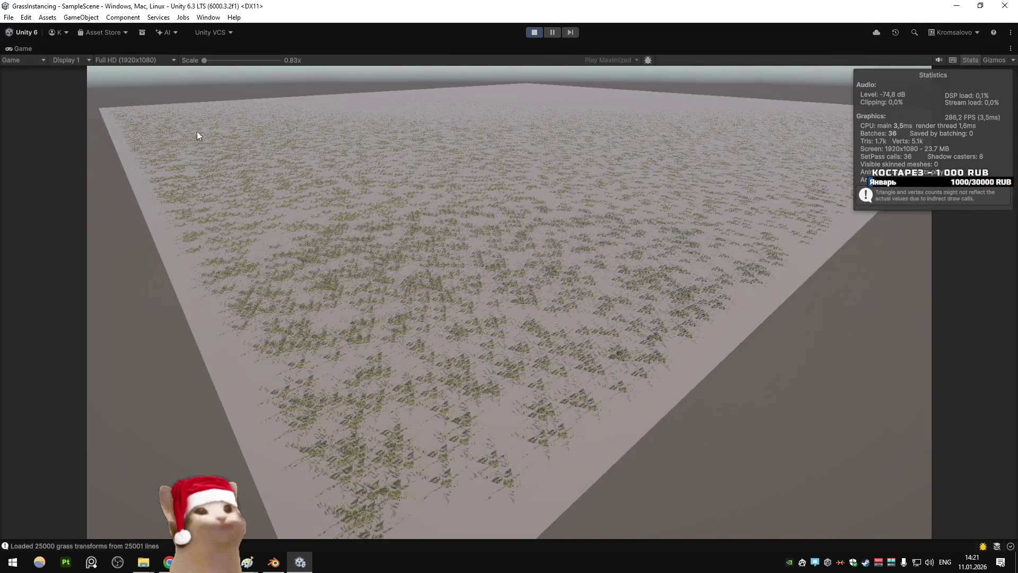
Step: Restore the editor layout and orbit the Scene view to a perspective angle over the grass field
double_click(23, 49)
left_click(21, 48)
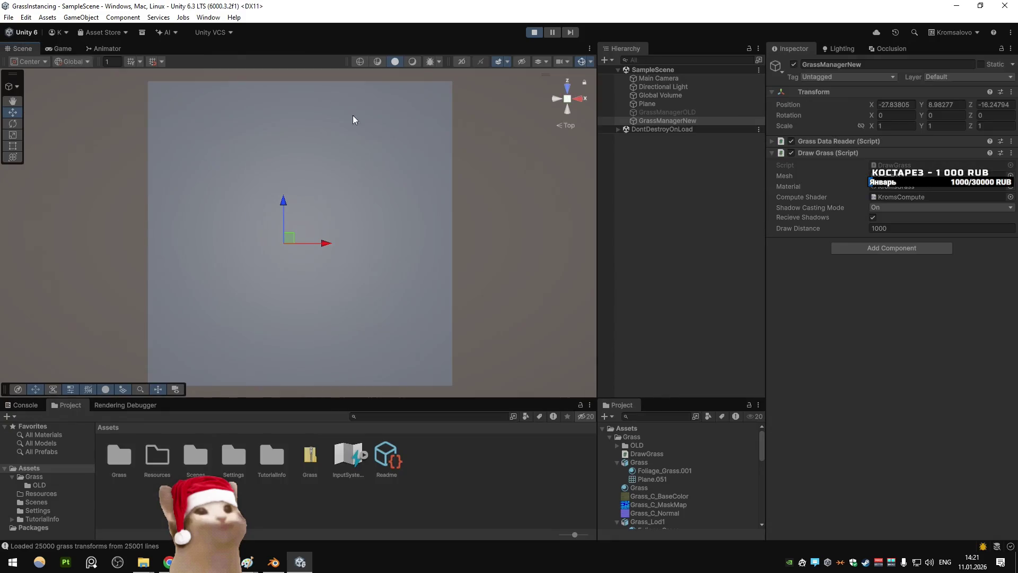
left_click(412, 61)
mouse_move(427, 97)
left_mouse_down()
mouse_move(98, 145)
mouse_move(157, 160)
mouse_move(212, 139)
mouse_move(470, 120)
mouse_move(595, 133)
mouse_move(556, 106)
mouse_move(508, 103)
mouse_move(316, 138)
mouse_move(361, 145)
left_mouse_up()
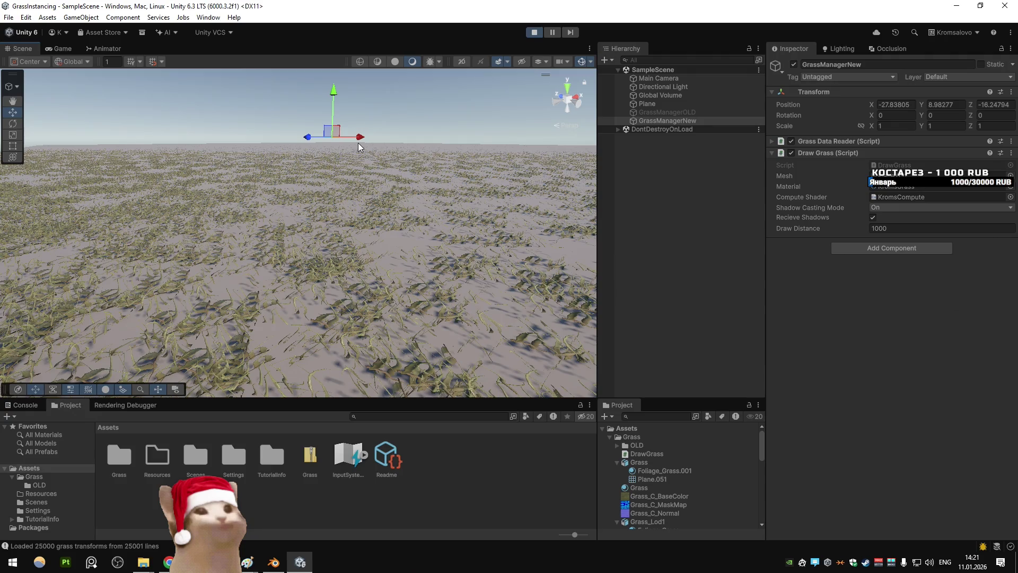
key("alt+Tab")
mouse_move(565, 178)
left_mouse_down()
mouse_move(558, 205)
mouse_move(590, 185)
left_mouse_up()
Step: Flatten the blade by scaling it along Z and export it as FBX
key("s")
key("z")
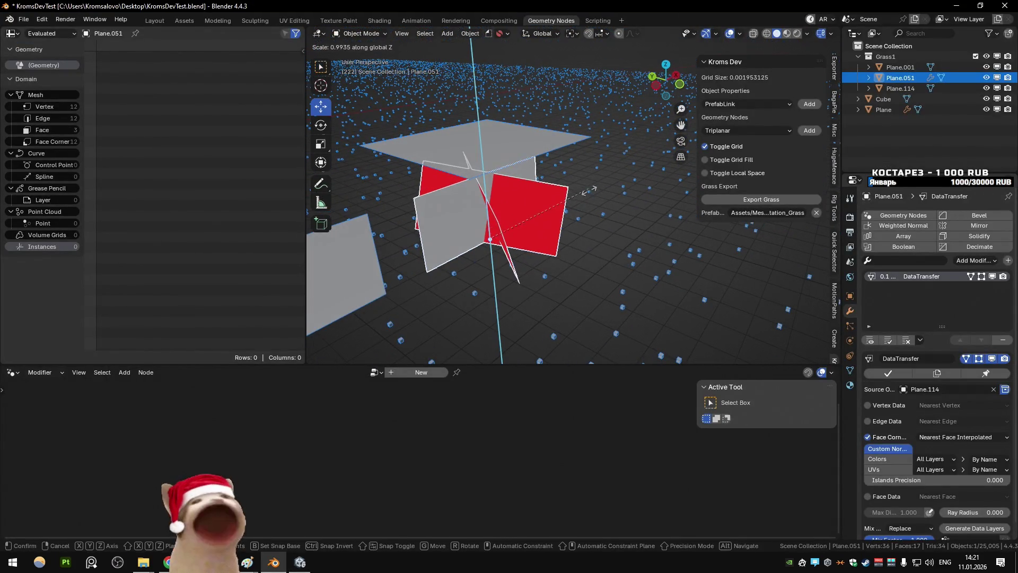
left_click(514, 227)
key("q")
left_click(554, 205)
left_click(679, 417)
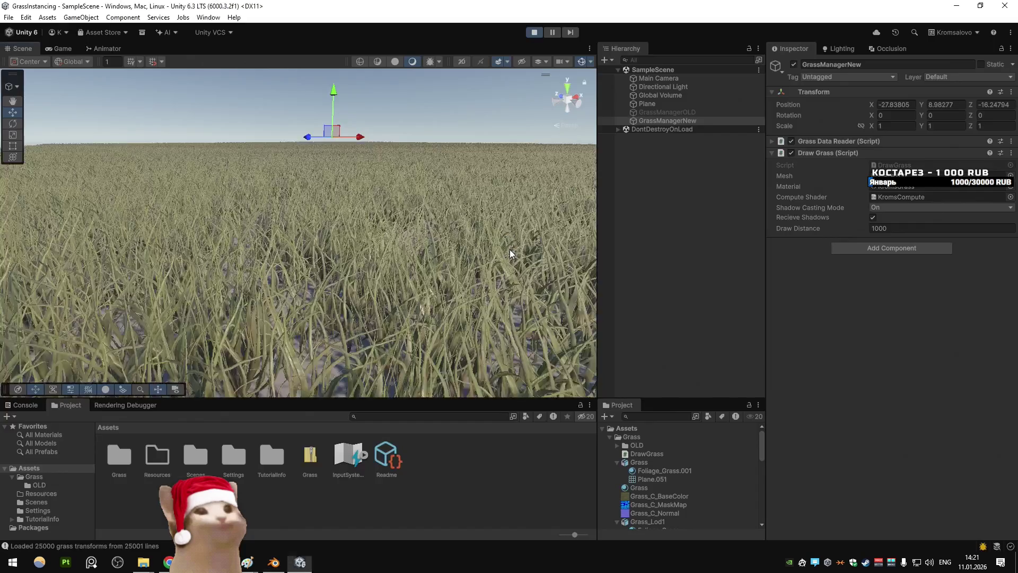
key("alt+Tab")
Step: Re-export the flattened blade over Grass.fbx and check it in Unity
key("q")
left_click(507, 244)
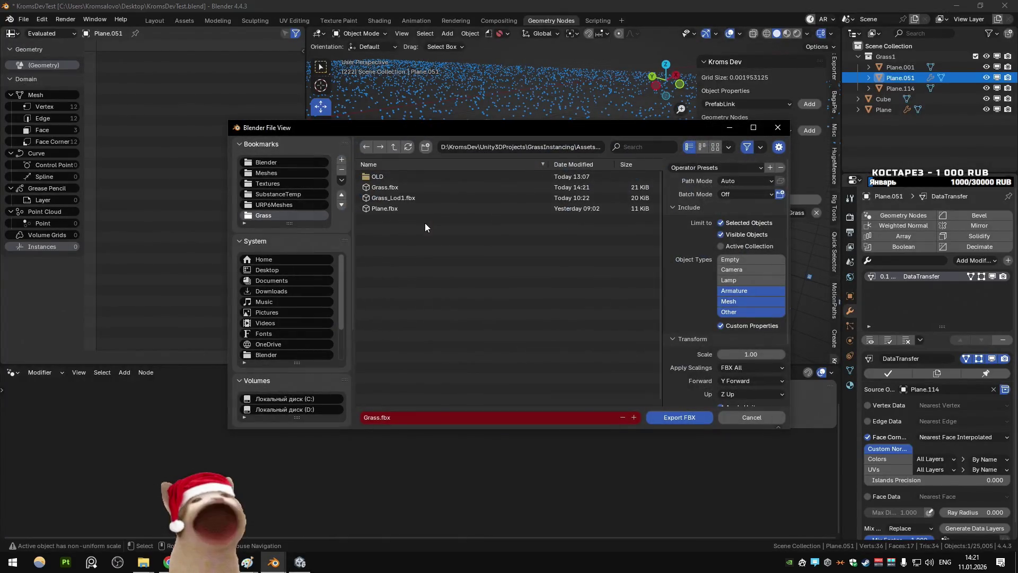
left_click(690, 417)
key("alt+Tab")
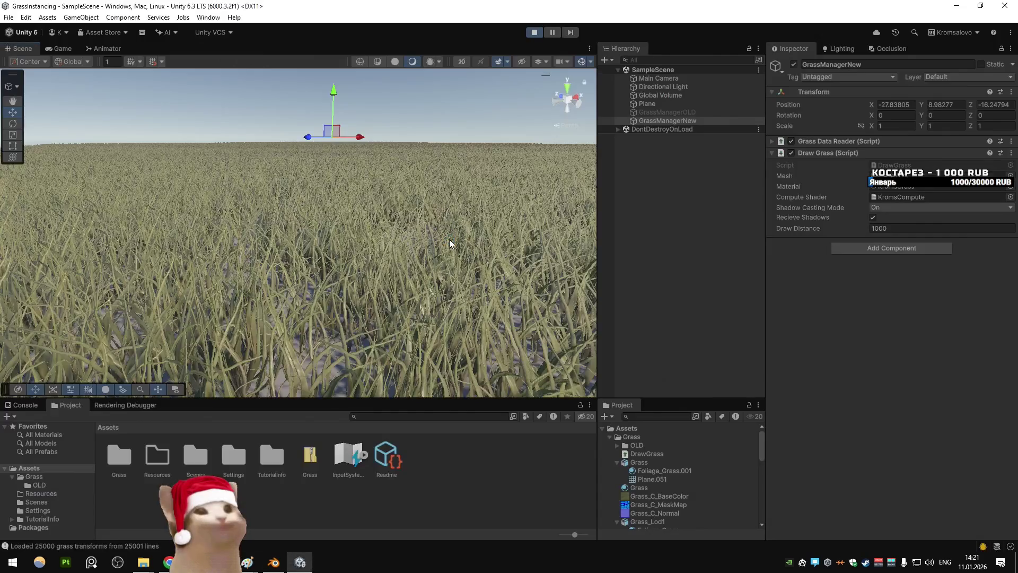
key("alt+Tab")
Step: Apply the blade's transform, export over Grass.fbx again, and fly over the grass in Unity
key("ctrl+a")
left_click(483, 257)
key("q")
left_click(485, 257)
left_click(684, 418)
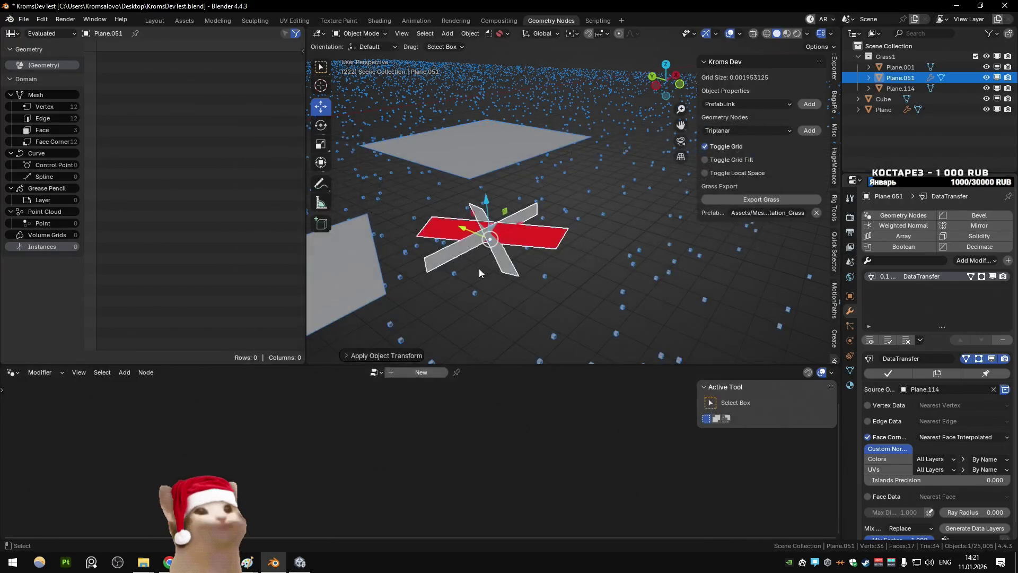
key("alt+Tab")
mouse_move(440, 223)
left_mouse_down()
mouse_move(432, 262)
mouse_move(439, 229)
left_mouse_up()
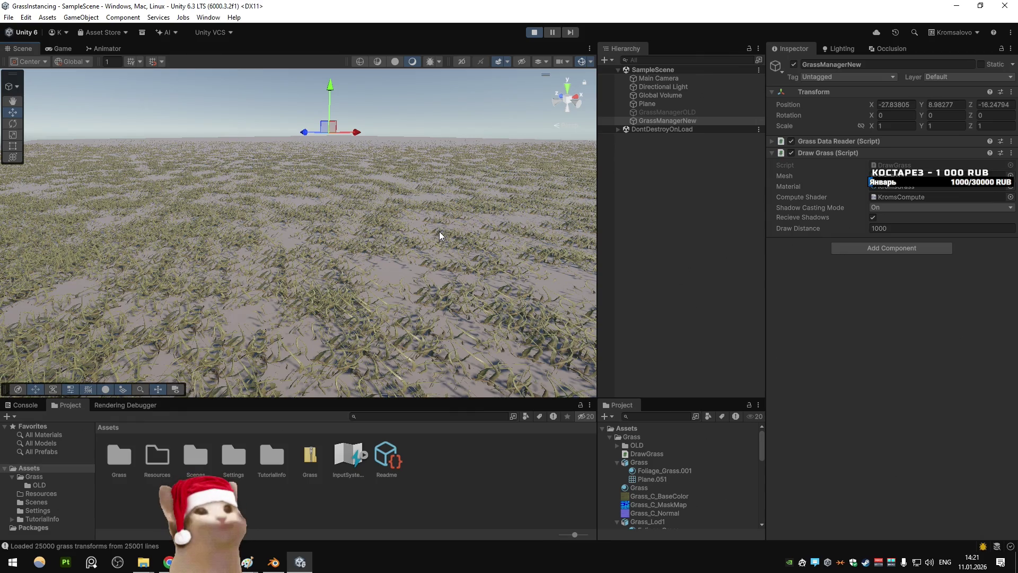
Step: Undo the applied transform and the flattening of the blade
key("alt+Tab")
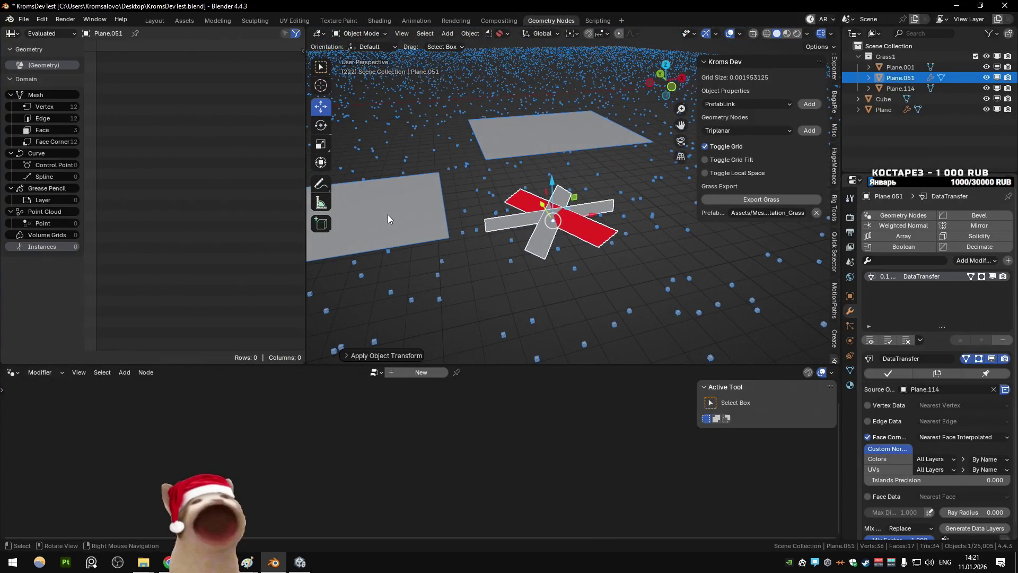
key("ctrl+z")
key("ctrl+z")
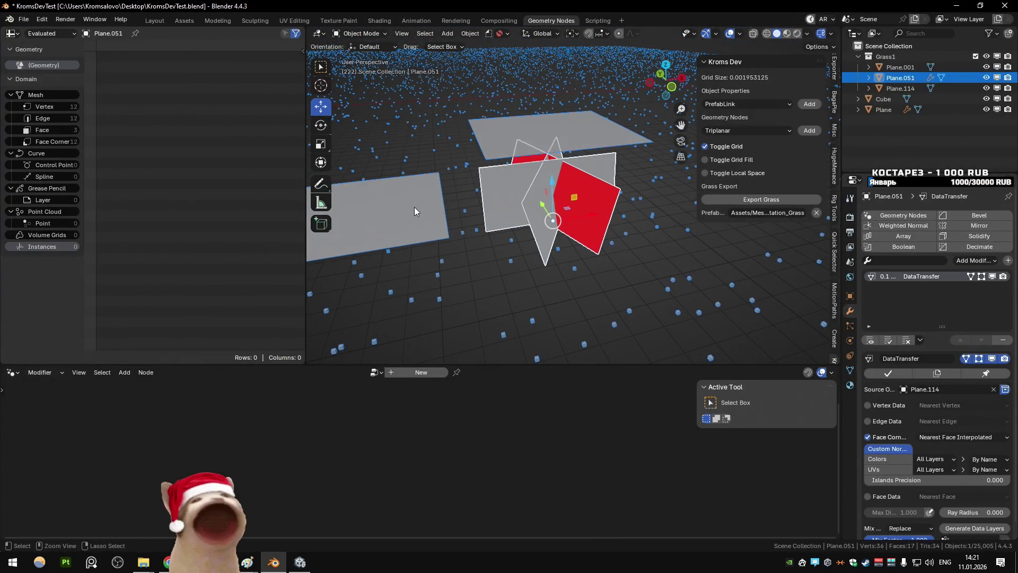
key("ctrl+z")
key("alt+Tab")
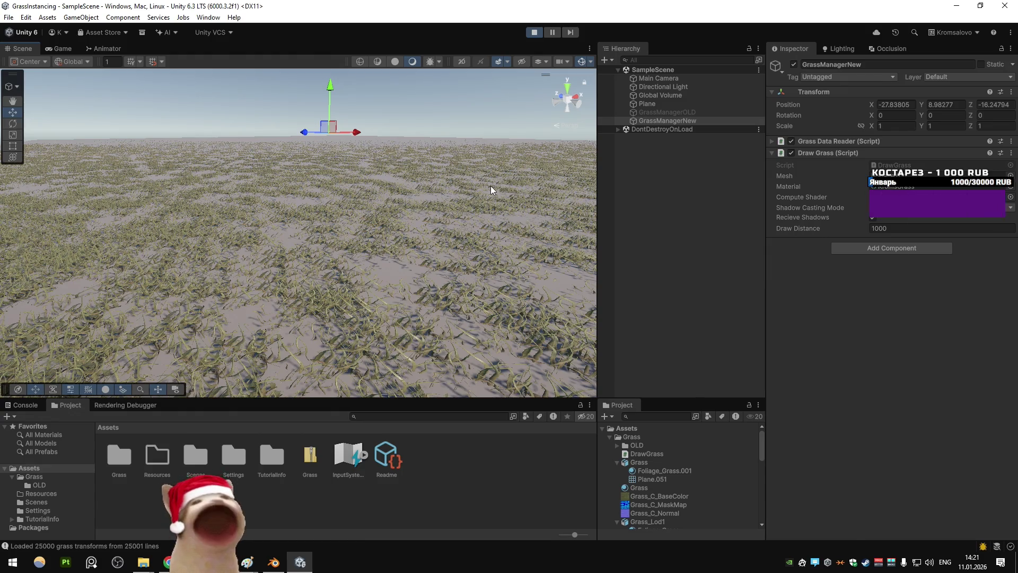
key("alt+Tab")
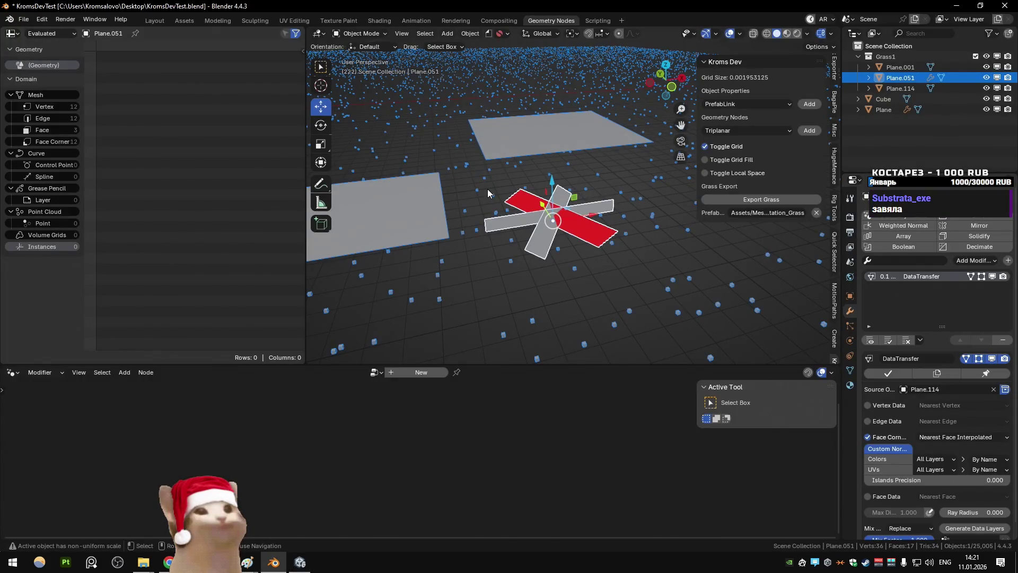
Step: In Edit Mode, raise the blade's top vertices along Z to make it much taller
scroll(527, 187, "up", 4)
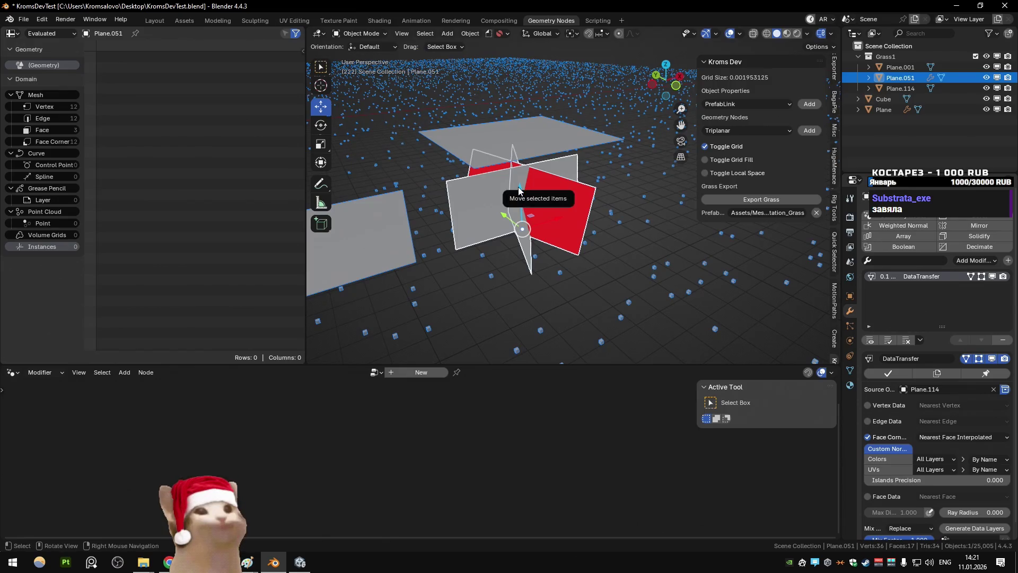
key("Tab")
key("g")
key("z")
left_click(547, 197)
scroll(546, 197, "down", 2)
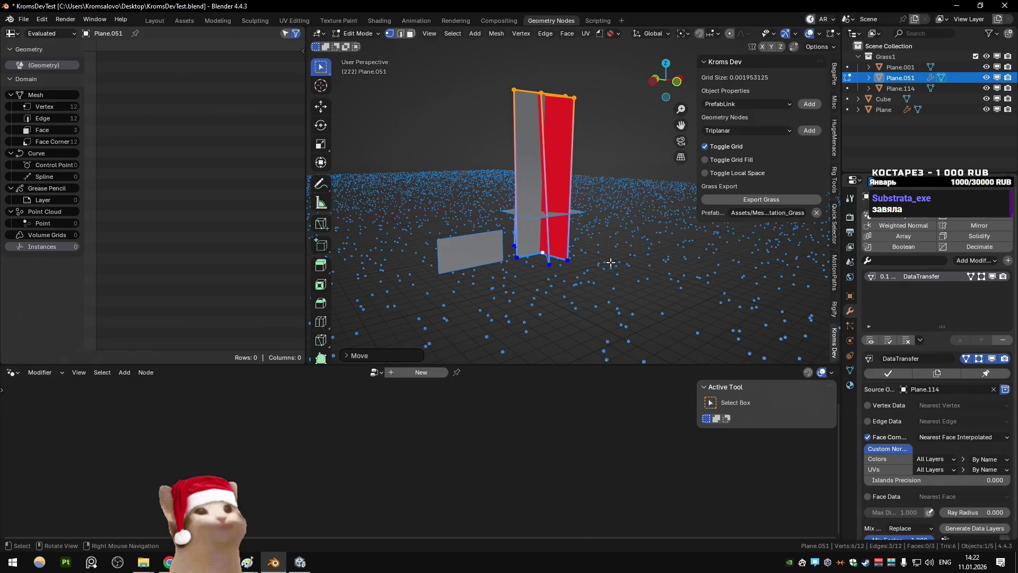
key("g")
key("z")
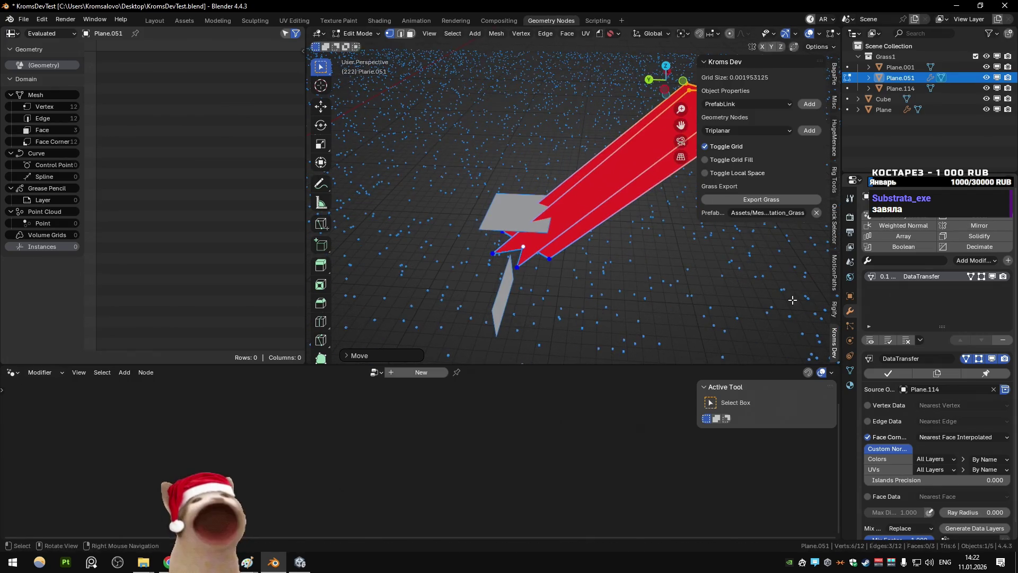
left_click(749, 109)
Step: Back in Object Mode, export the stretched blade over Grass.fbx and switch to Unity
key("Tab")
key("q")
left_click(555, 114)
key("Tab")
key("Tab")
key("q")
left_click(588, 237)
left_click(677, 417)
key("alt+Tab")
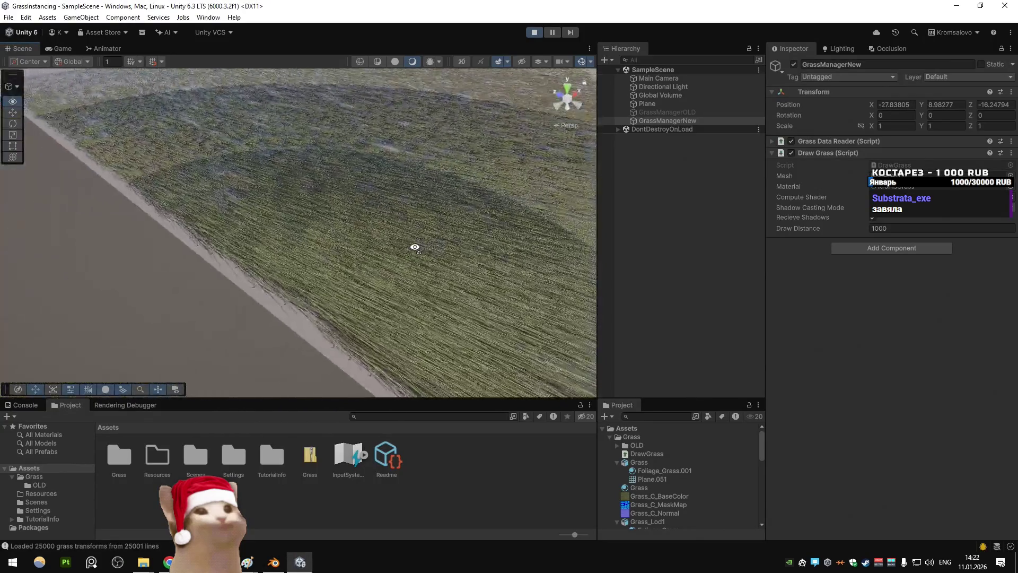
Step: Apply the blade's transform, export it over Grass.fbx, and view the grass close-up and at horizon
key("alt+Tab")
key("Tab")
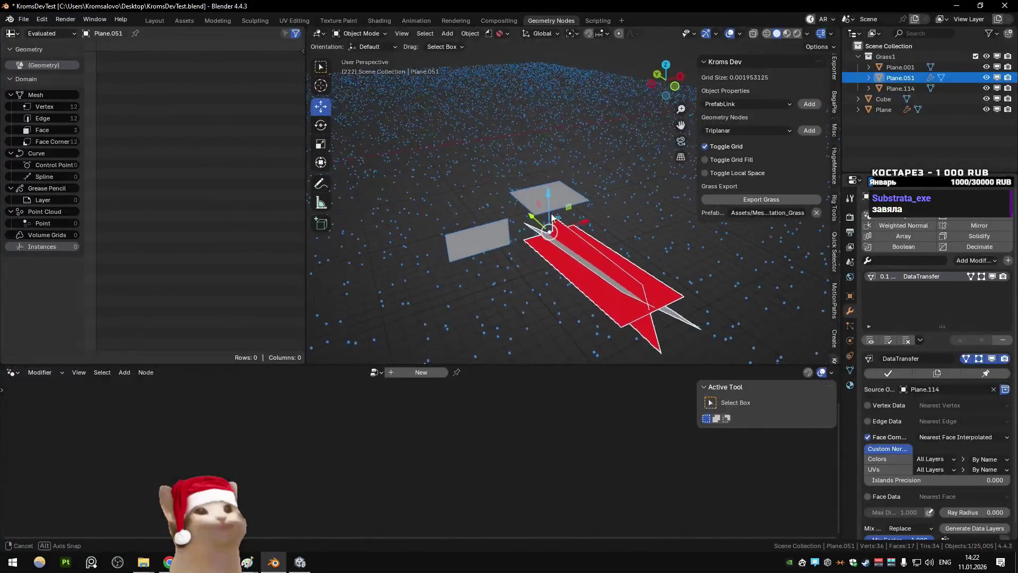
key("Tab")
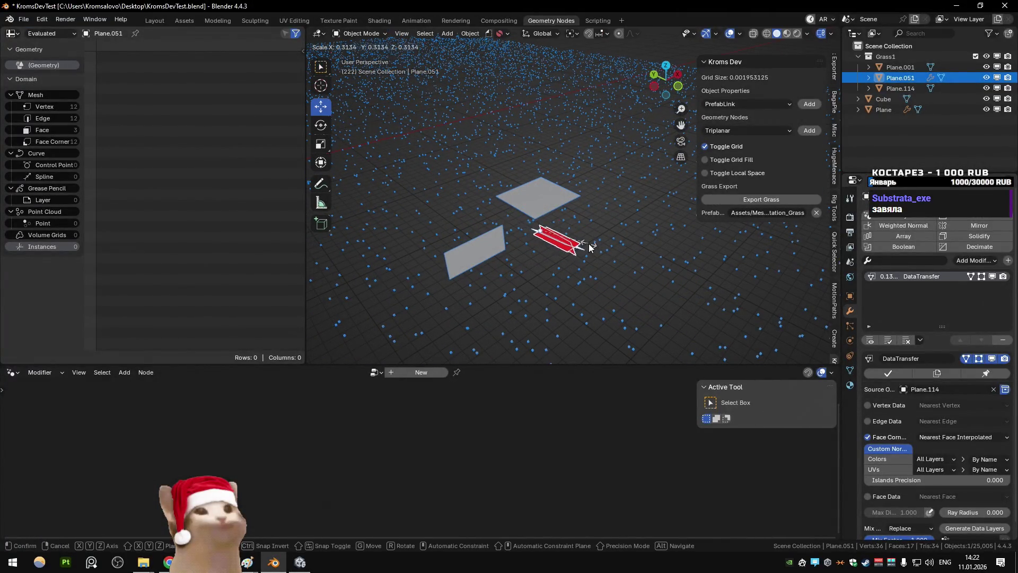
key("ctrl+a")
left_click(589, 243)
key("q")
left_click(589, 243)
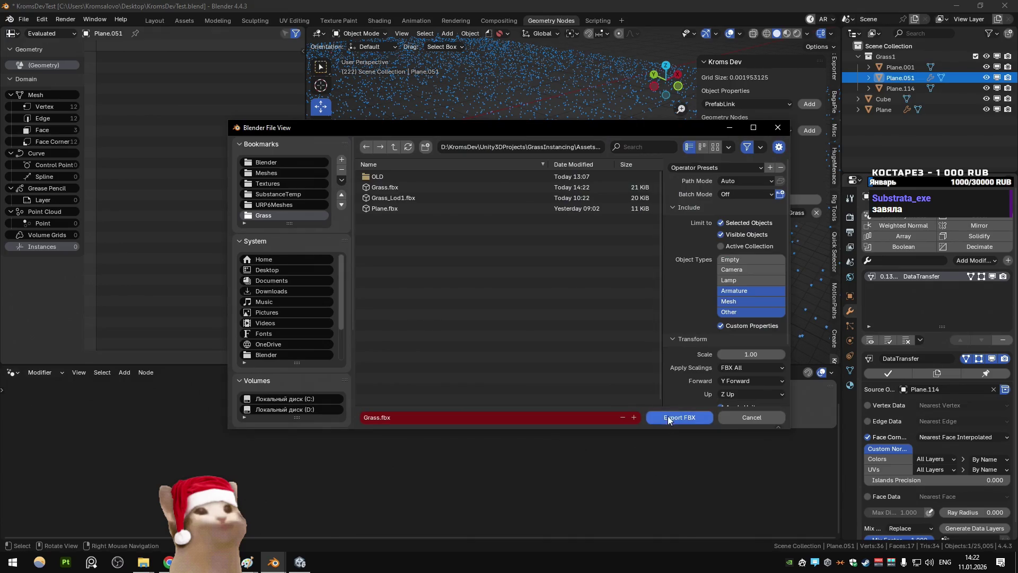
left_click(667, 416)
key("alt+Tab")
left_click_drag(384, 217, 377, 270)
left_click_drag(403, 228, 334, 218)
Step: Save KromsDevTest.blend, select the scatter Plane, orbit lower, then switch to Visual Studio
key("alt+Tab")
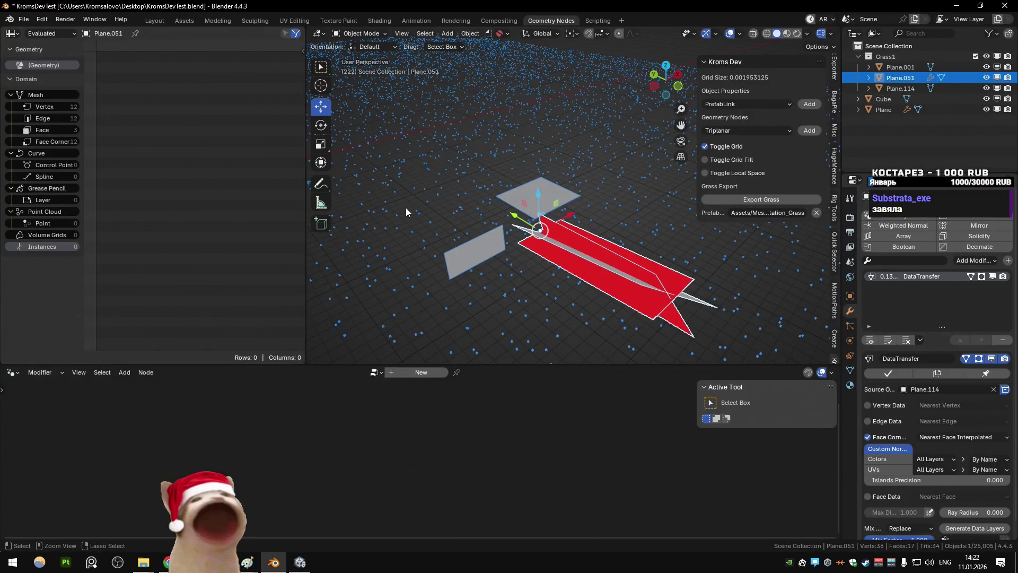
key("Tab")
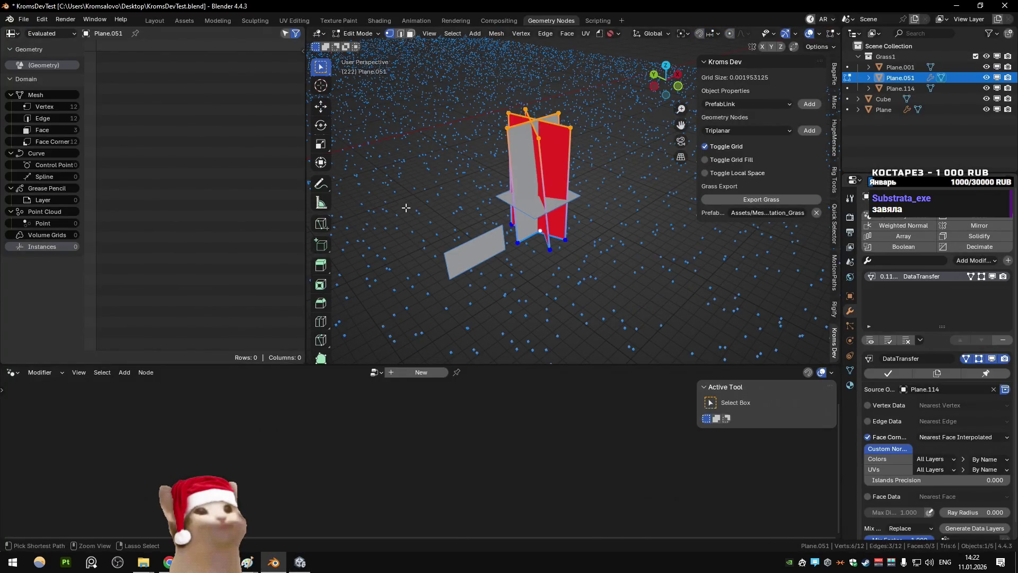
key("Tab")
key("ctrl+s")
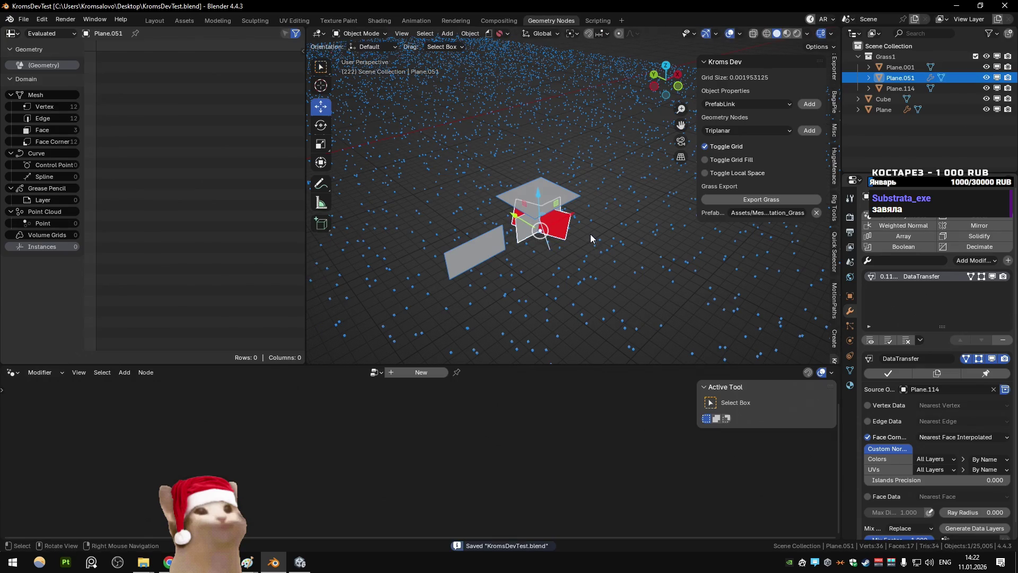
left_click(590, 234)
mouse_move(636, 58)
left_mouse_down()
mouse_move(590, 225)
mouse_move(556, 189)
left_mouse_up()
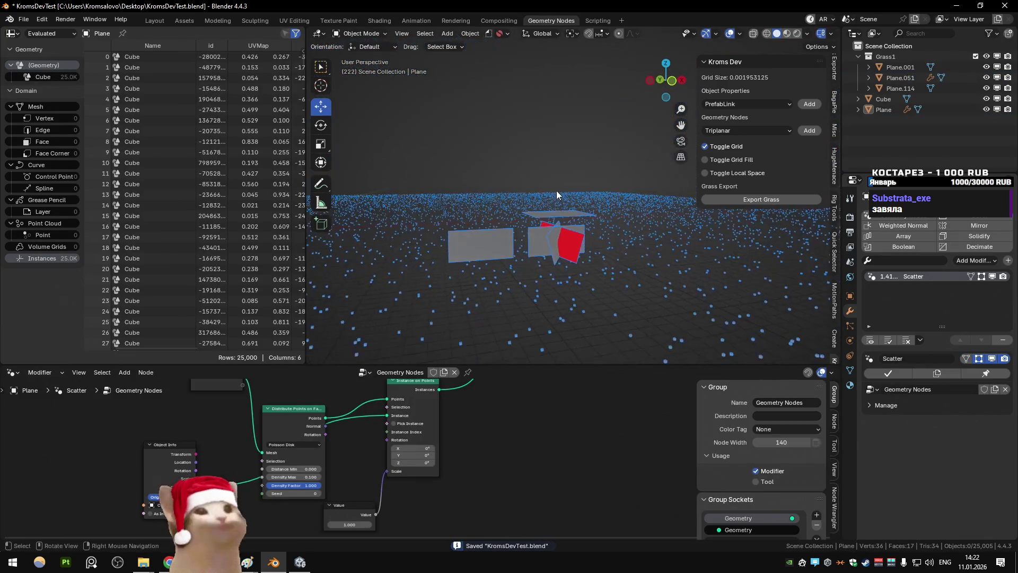
scroll(556, 190, "up", 4)
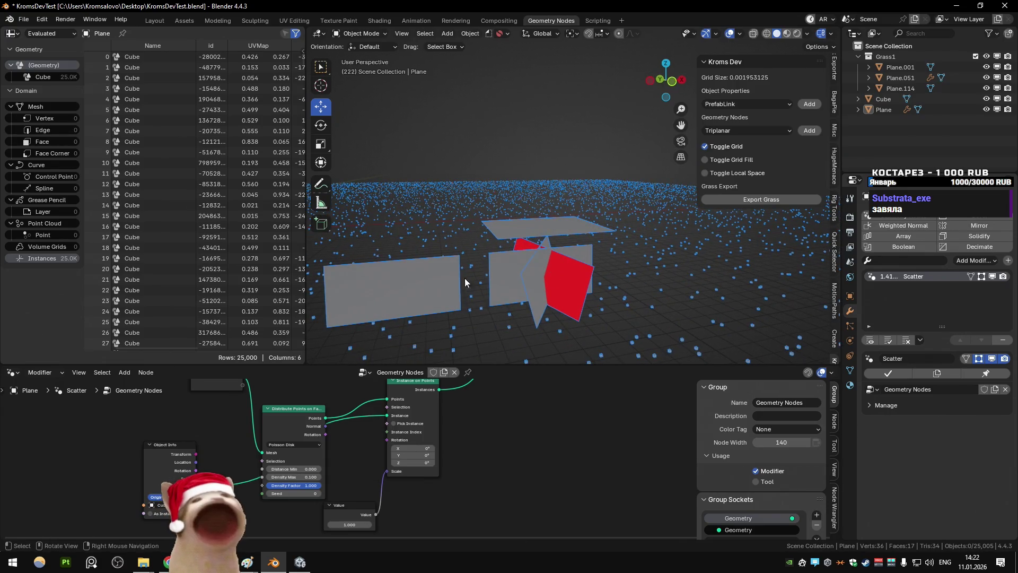
key("alt+Tab")
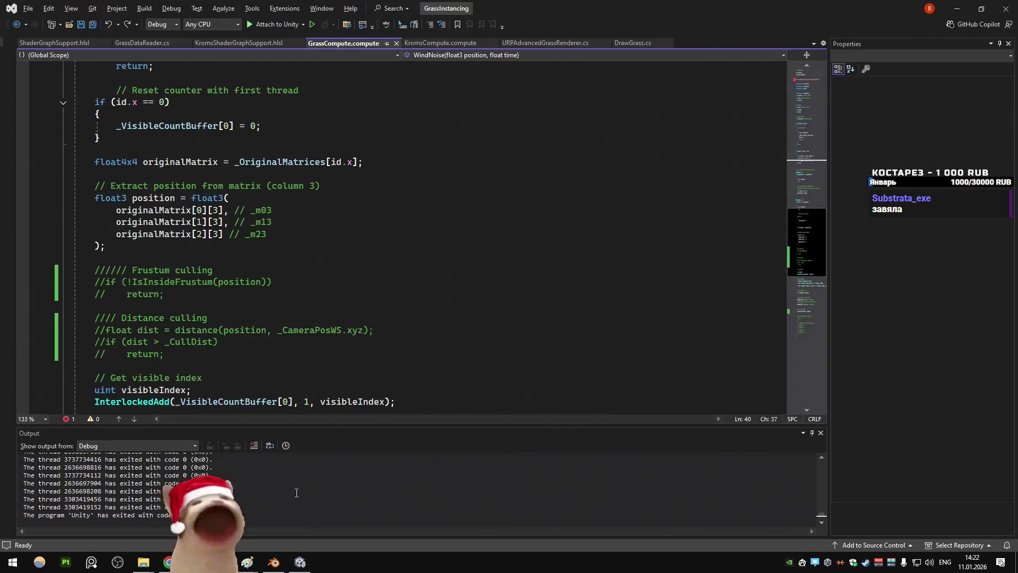
Step: Draw a small red rectangle and circle it beside the scribble on the black Paint canvas
mouse_move(247, 562)
left_click(361, 520)
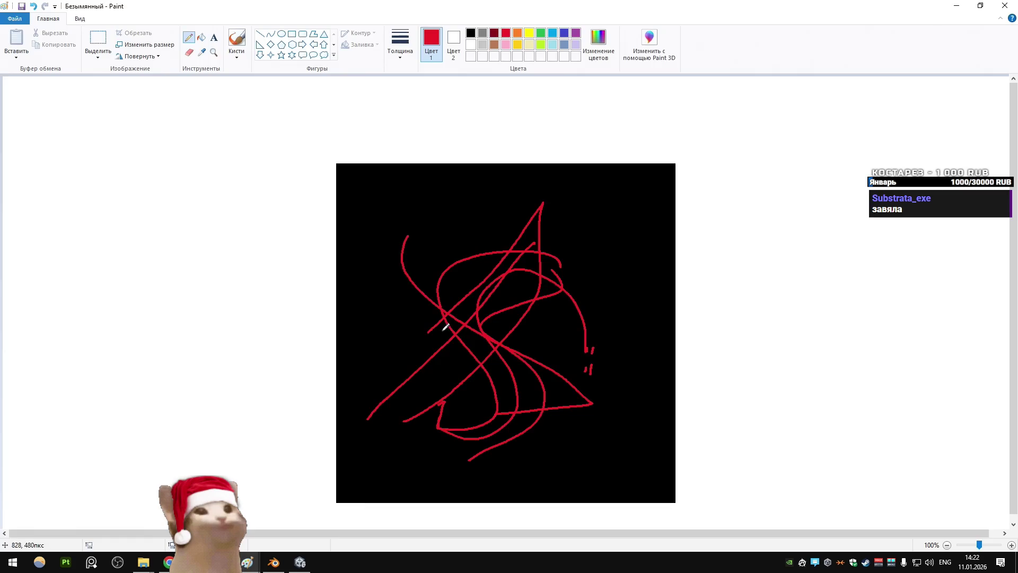
mouse_move(616, 298)
left_mouse_down()
mouse_move(636, 323)
mouse_move(616, 332)
left_mouse_up()
left_click_drag(643, 296, 597, 294)
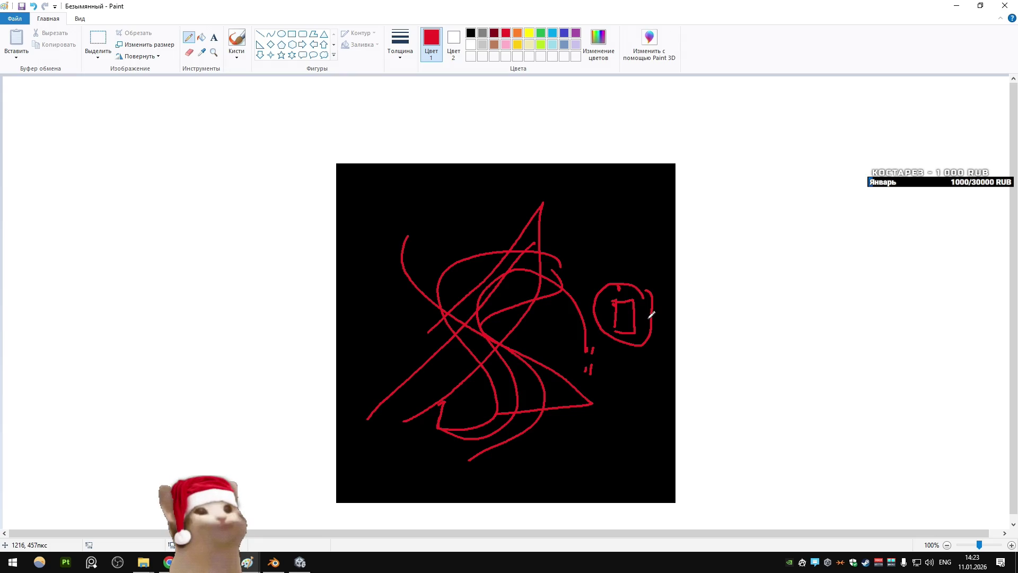
key("alt+Tab")
key("alt+Tab")
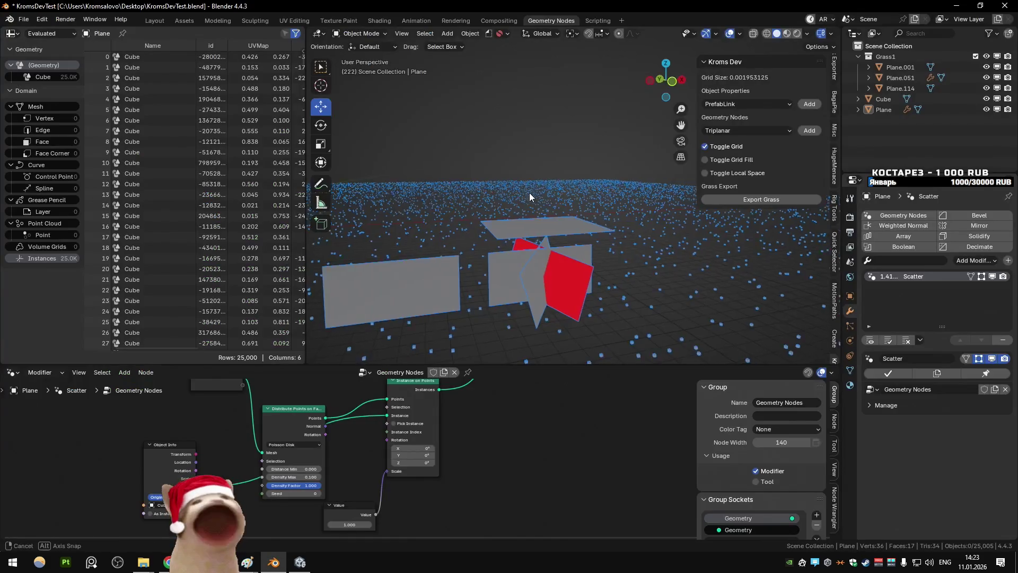
Step: Cancel the accidental Plane move and bring up the Cyanilux GPU instanced grass tutorial in Chrome
left_click(551, 202)
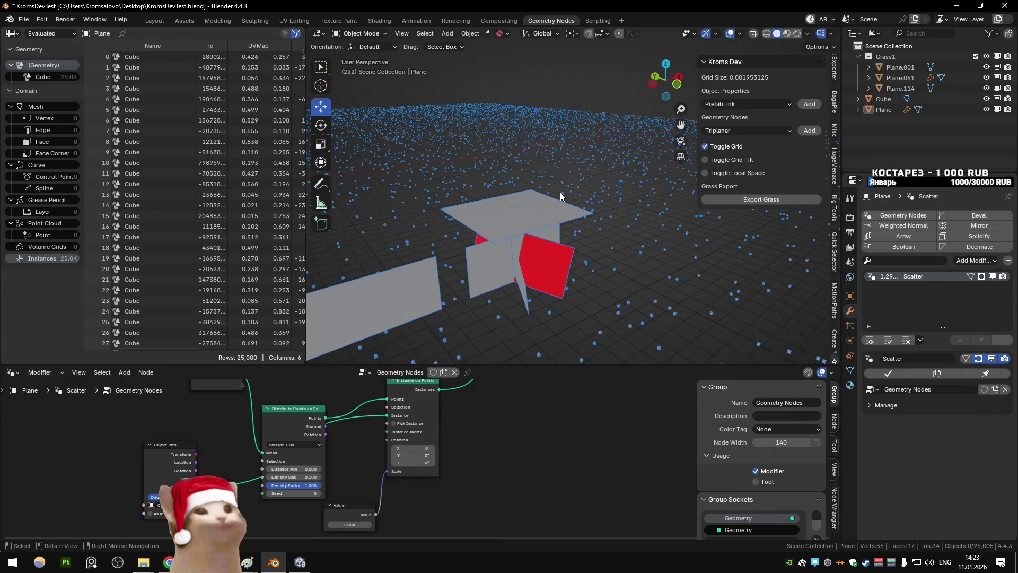
key("alt+Tab")
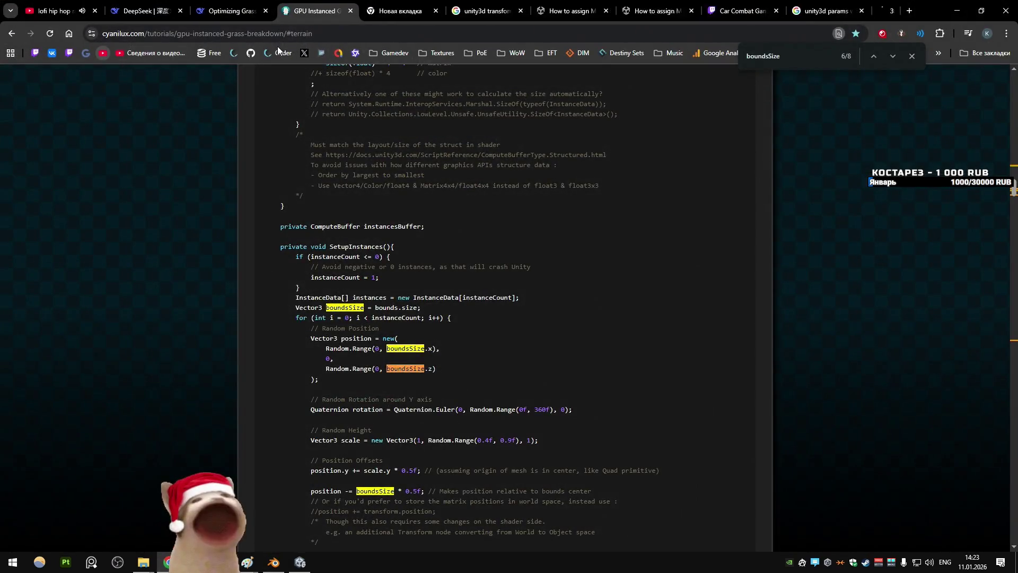
Step: Search YouTube for 'unity grass instancing' and scroll through the results
left_click(858, 9)
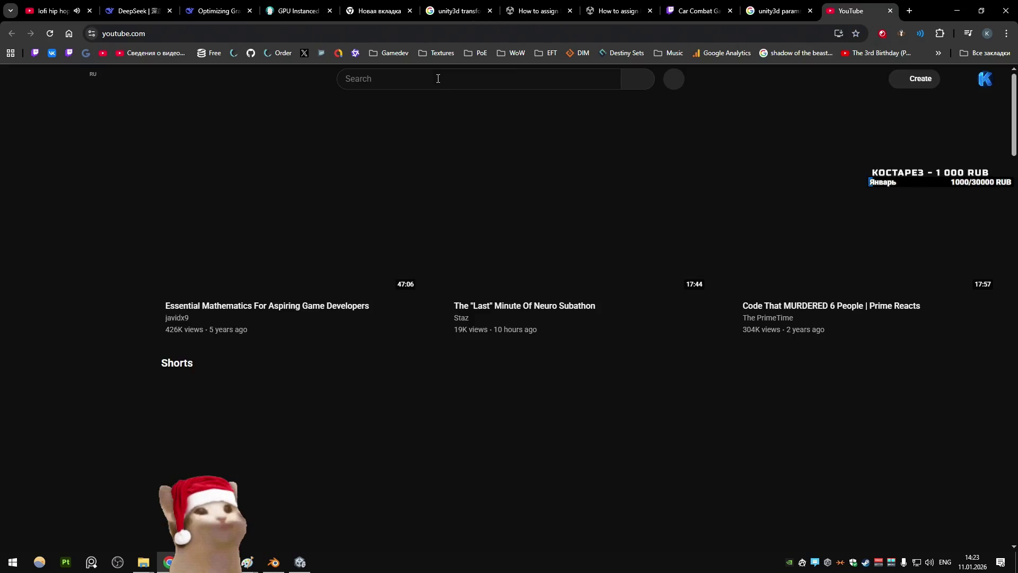
left_click(438, 78)
type("unity gras")
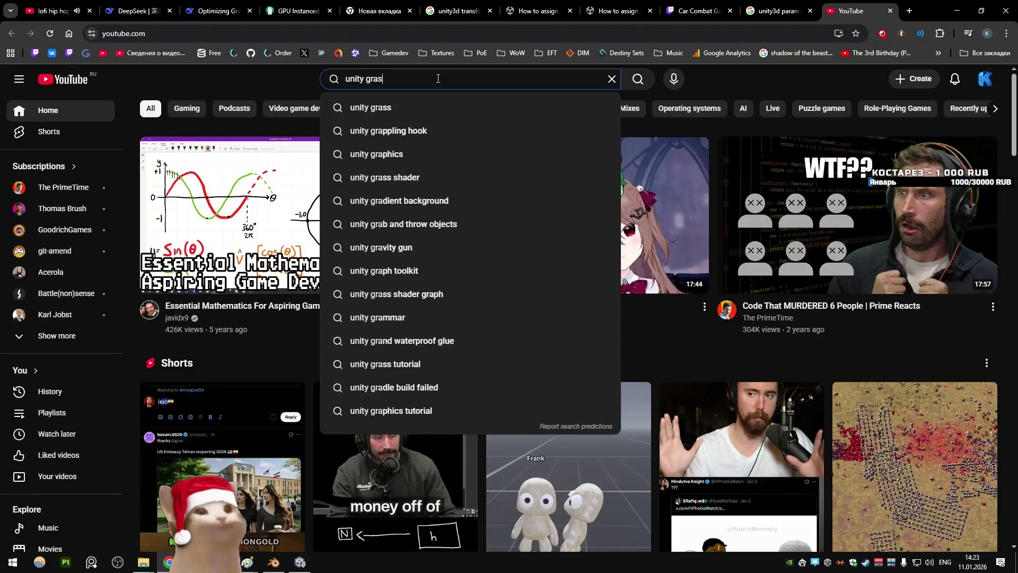
type("s instancing")
key("Return")
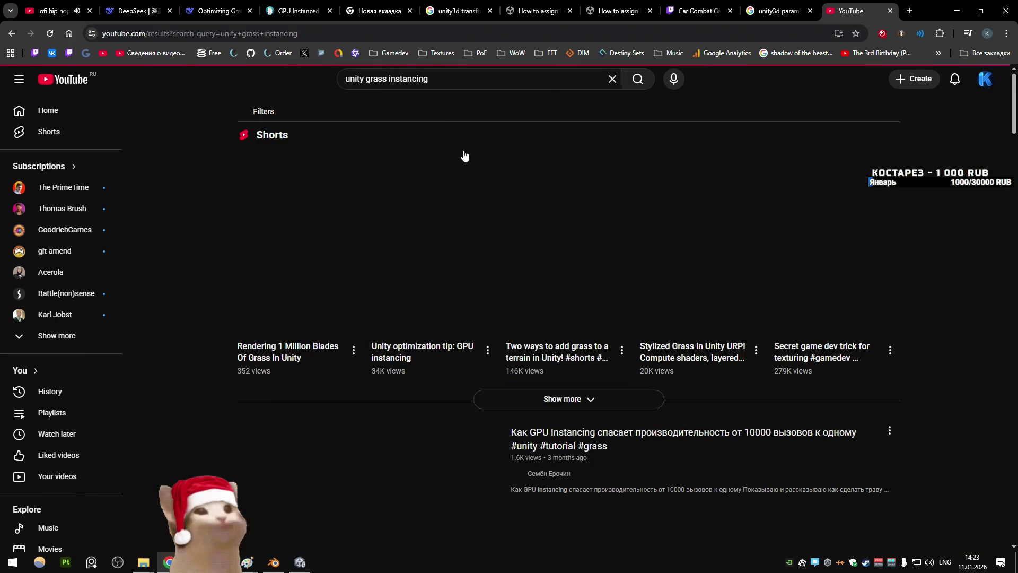
scroll(480, 226, "down", 15)
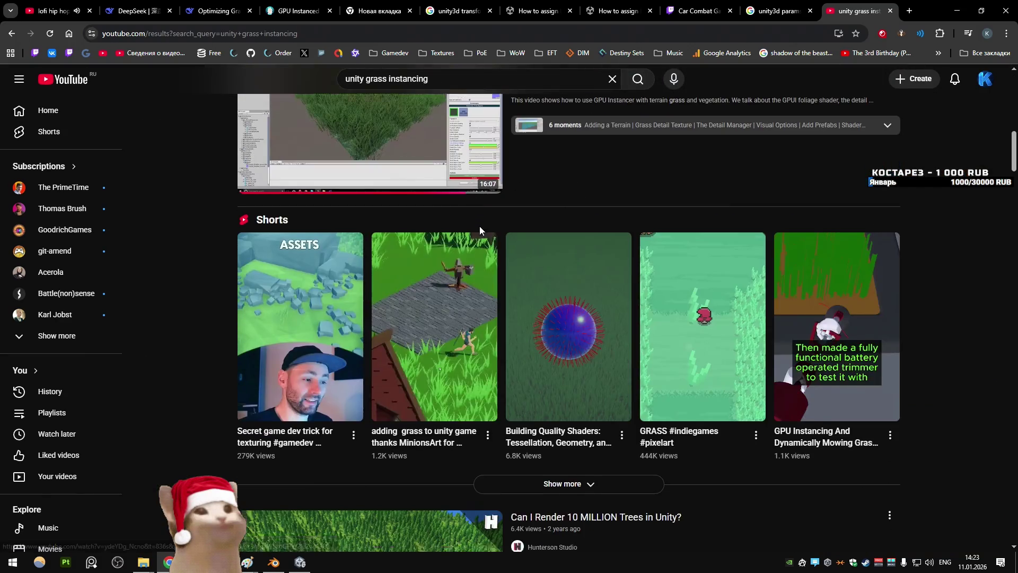
scroll(480, 230, "down", 20)
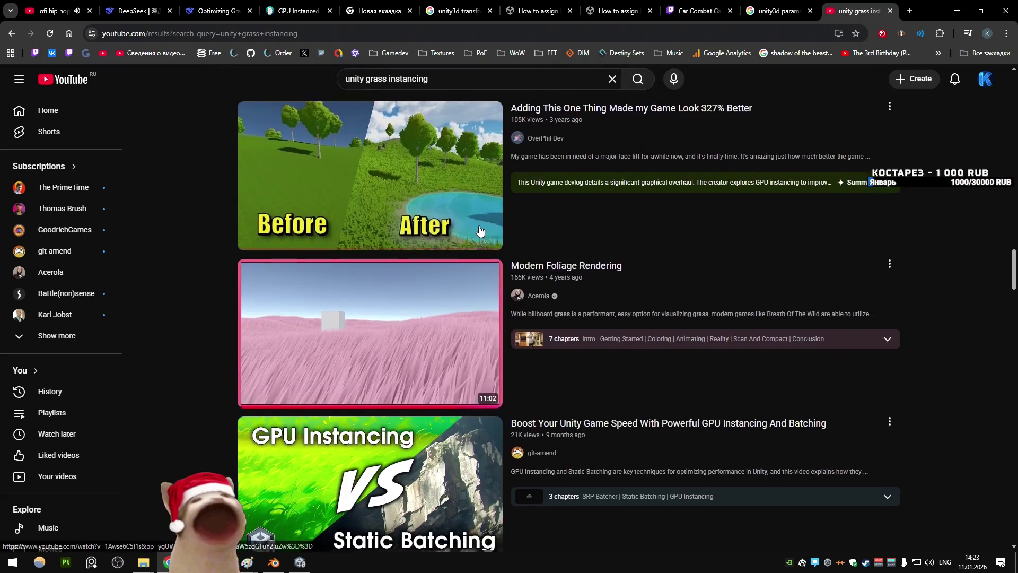
scroll(480, 232, "down", 20)
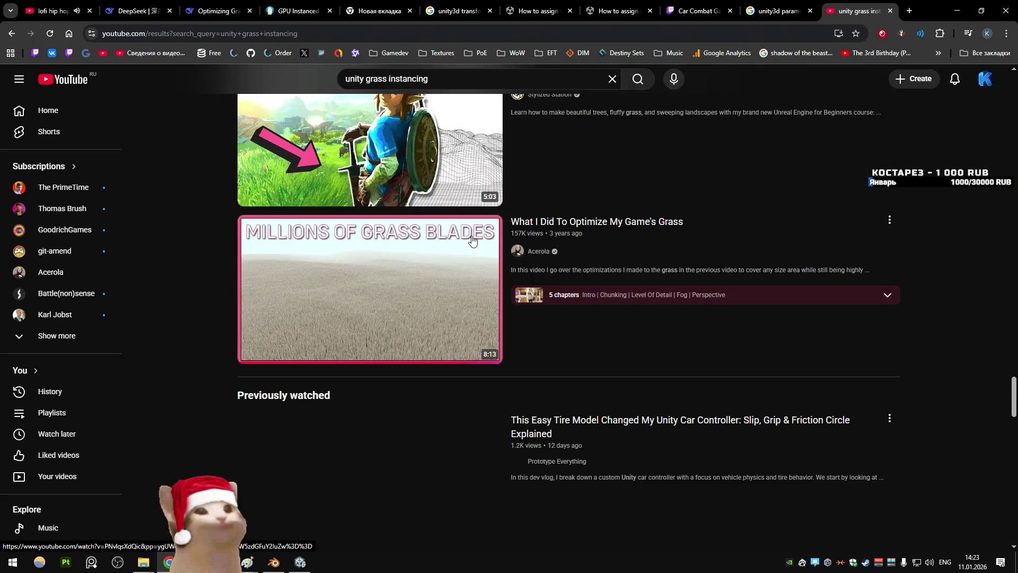
scroll(472, 241, "down", 8)
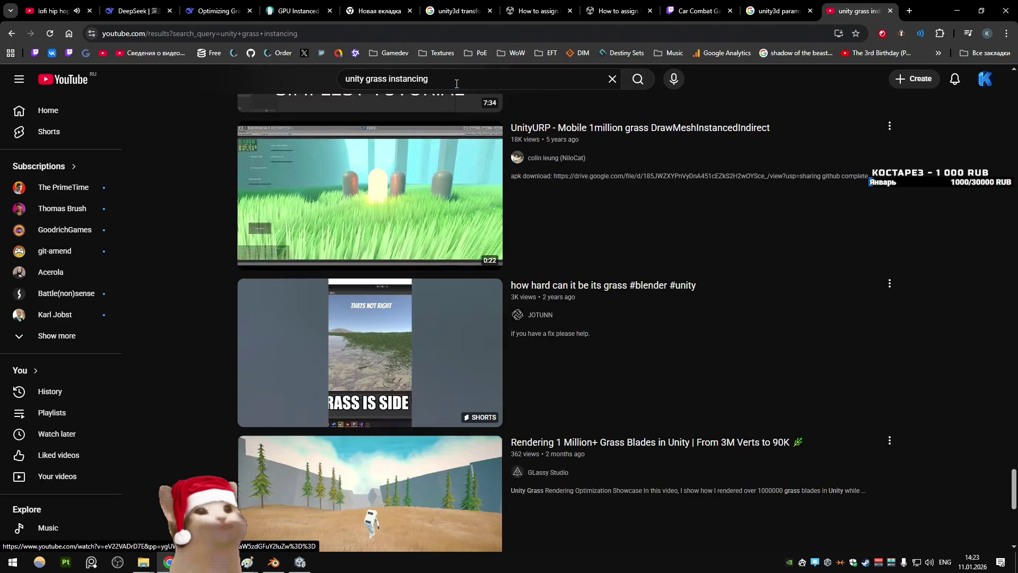
Step: Refine the search to 'unity grass instancing interactive' and play the Interactive Grass Shader Graph tutorial from 0:36
left_click(455, 79)
type("inter")
key("Return")
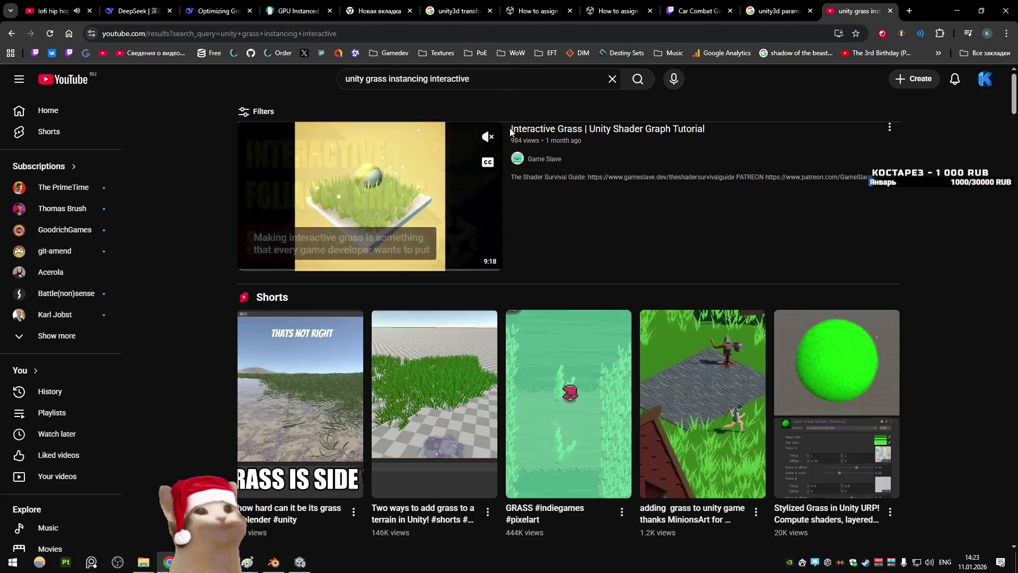
left_click(337, 169)
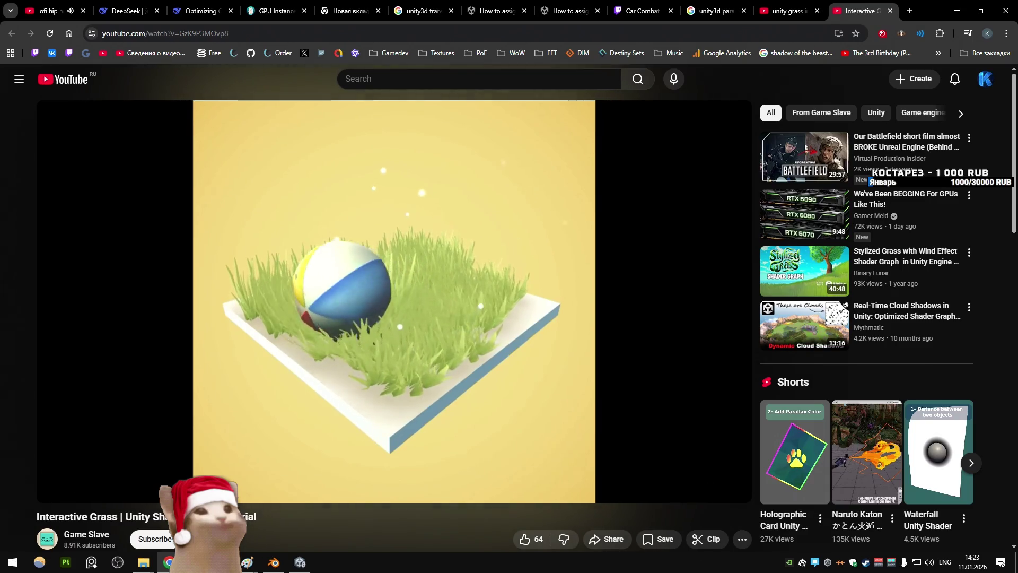
left_click(89, 471)
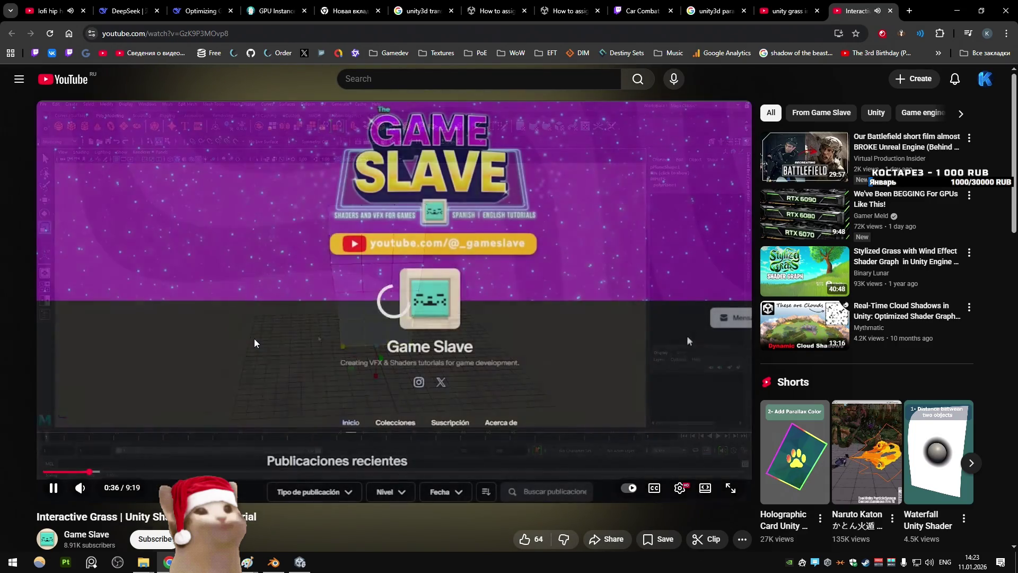
Step: Watch the tutorial full screen at 2x speed, skipping ahead to the Interactive Grass | Logic section
key("shift+period")
key("shift+period")
key("shift+period")
left_click(141, 471)
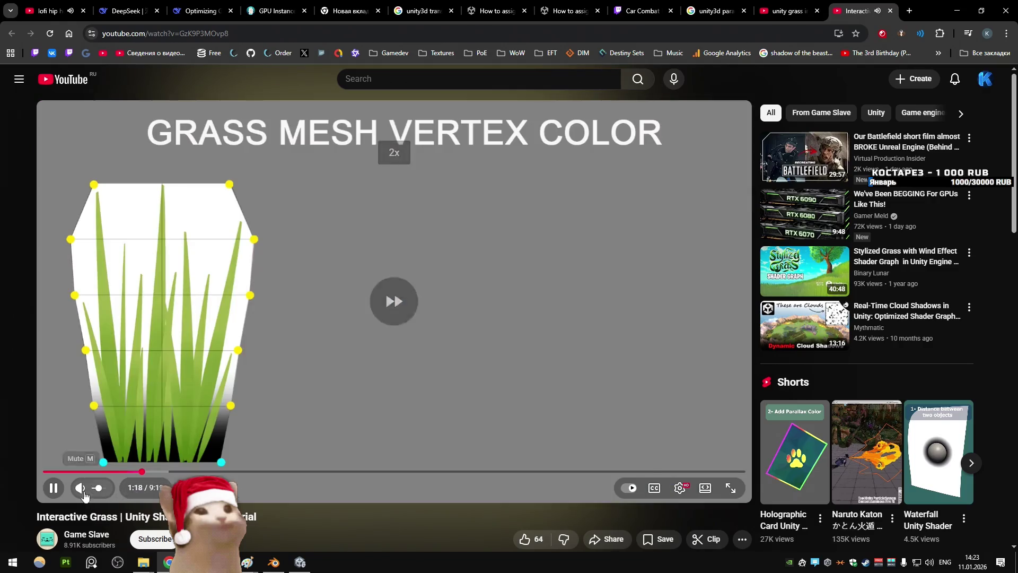
left_click(732, 487)
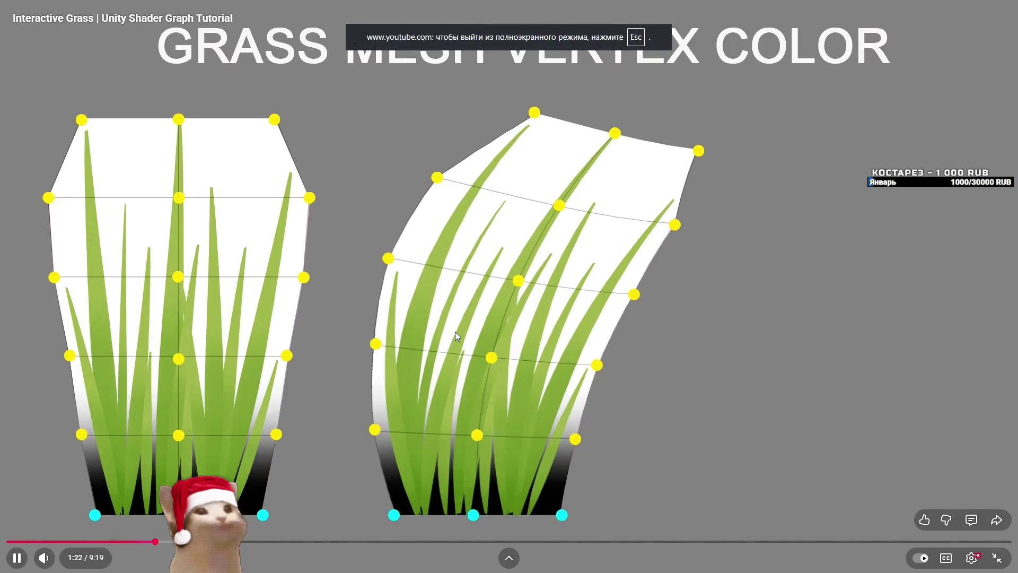
left_click(455, 332)
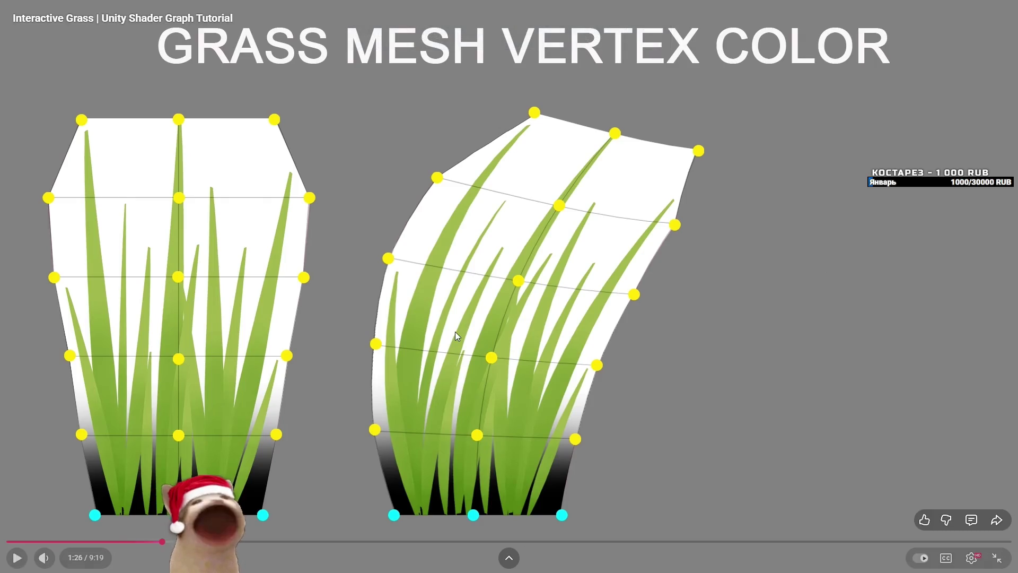
left_click(455, 332)
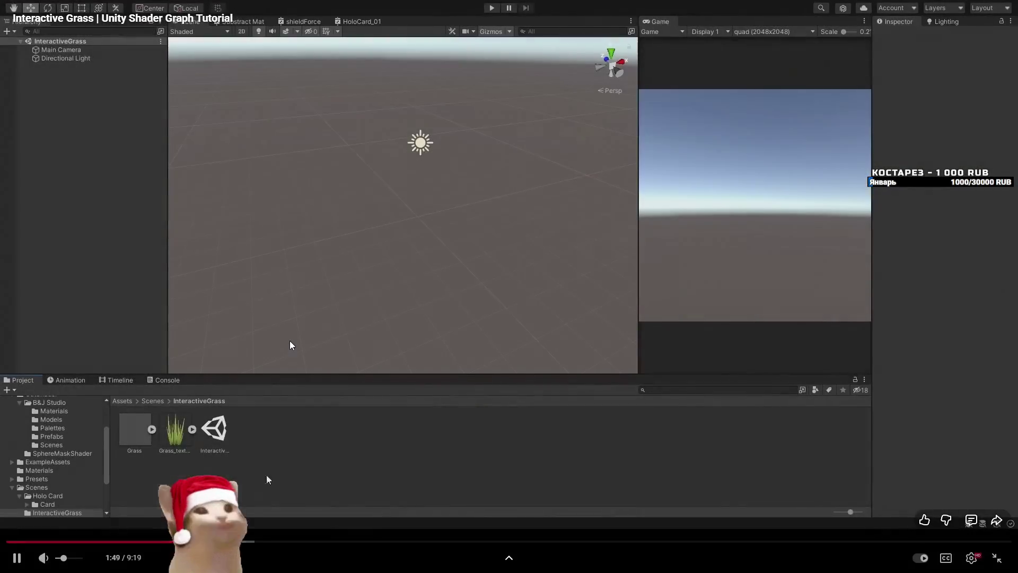
left_click(289, 344)
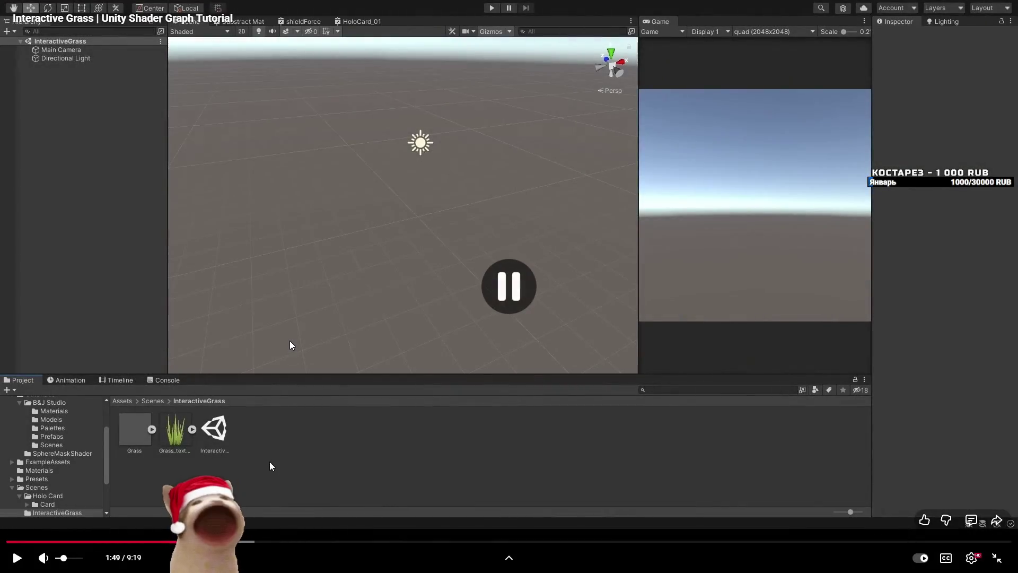
left_click(289, 341)
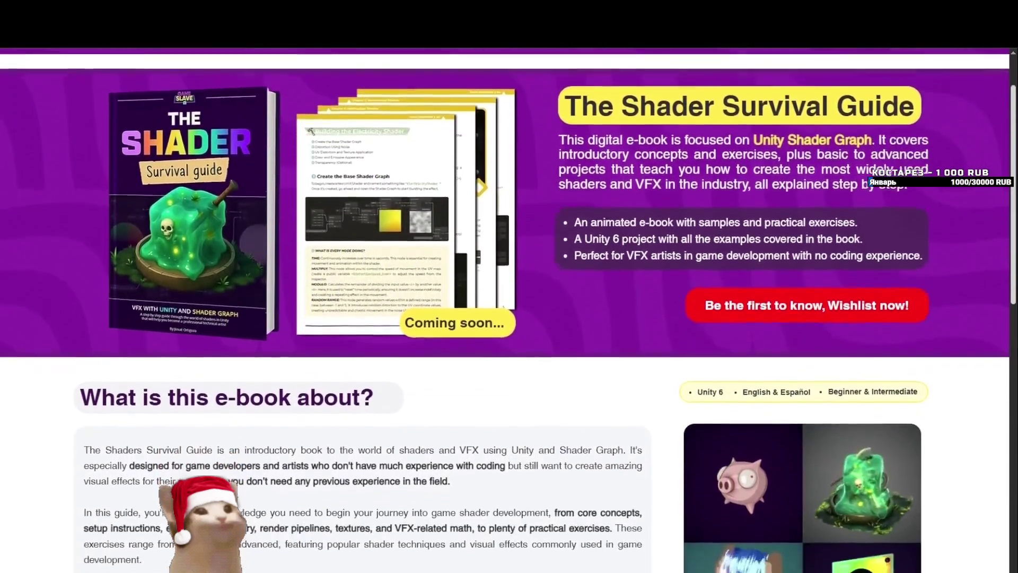
mouse_move(315, 542)
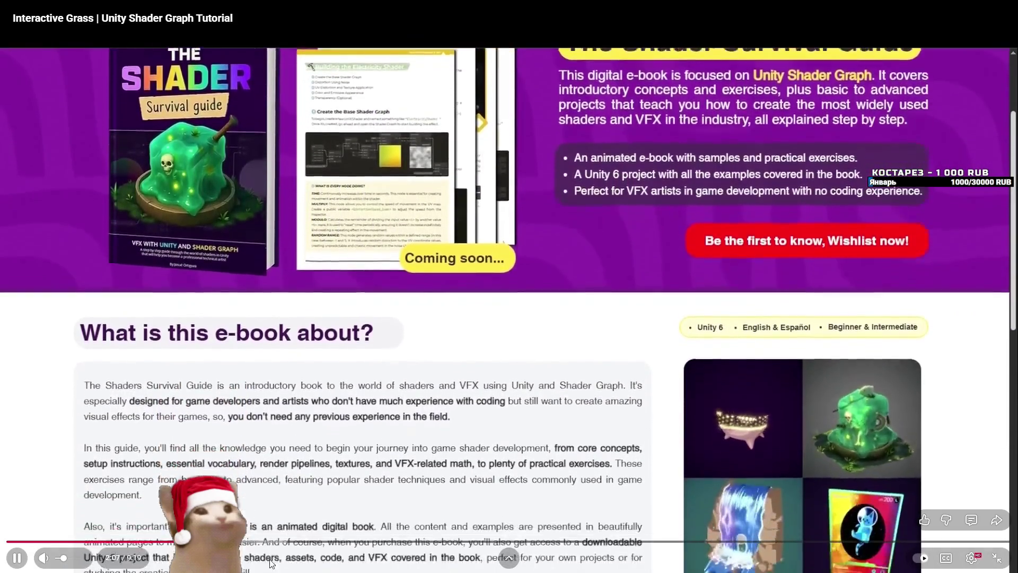
key("l")
key("l")
key("l")
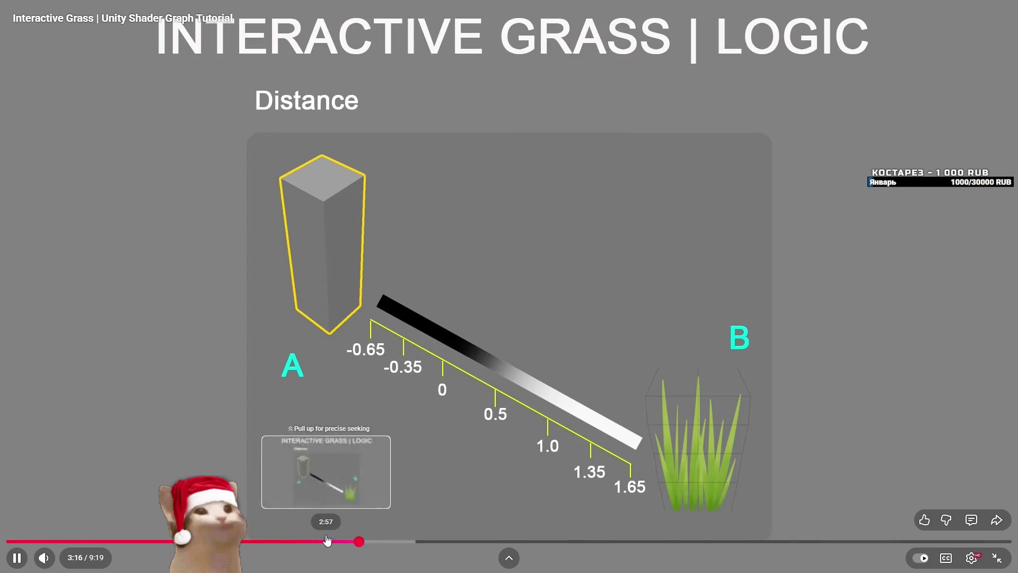
Step: Pause on the distance explanation and the shader graph, jumping to 4:43
left_click(425, 388)
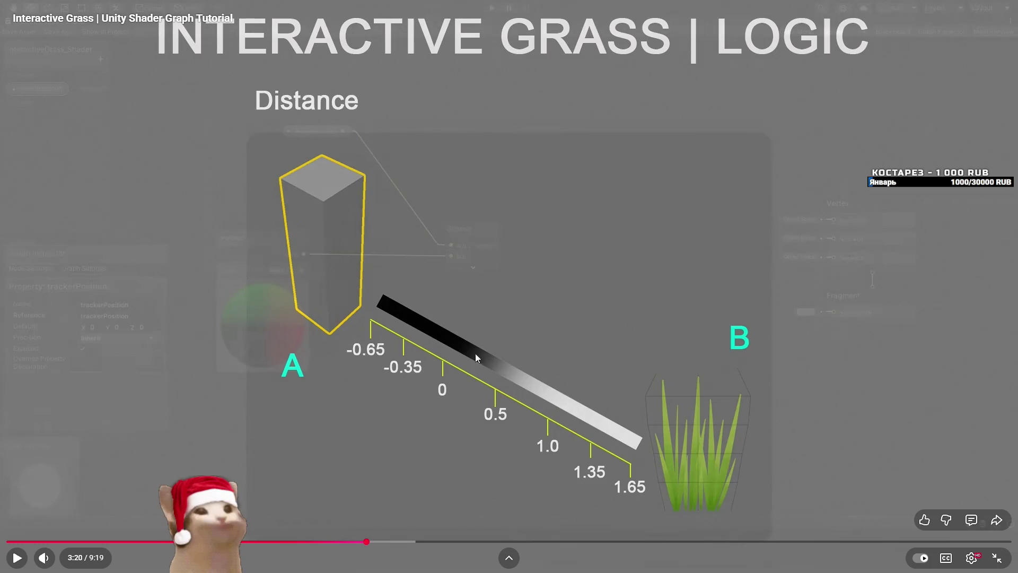
left_click(666, 462)
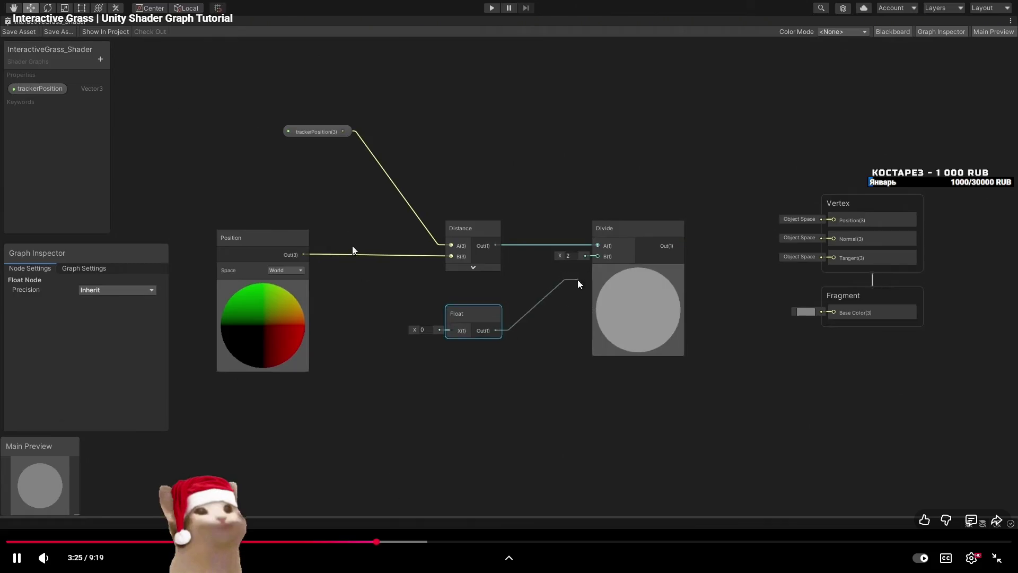
left_click(400, 316)
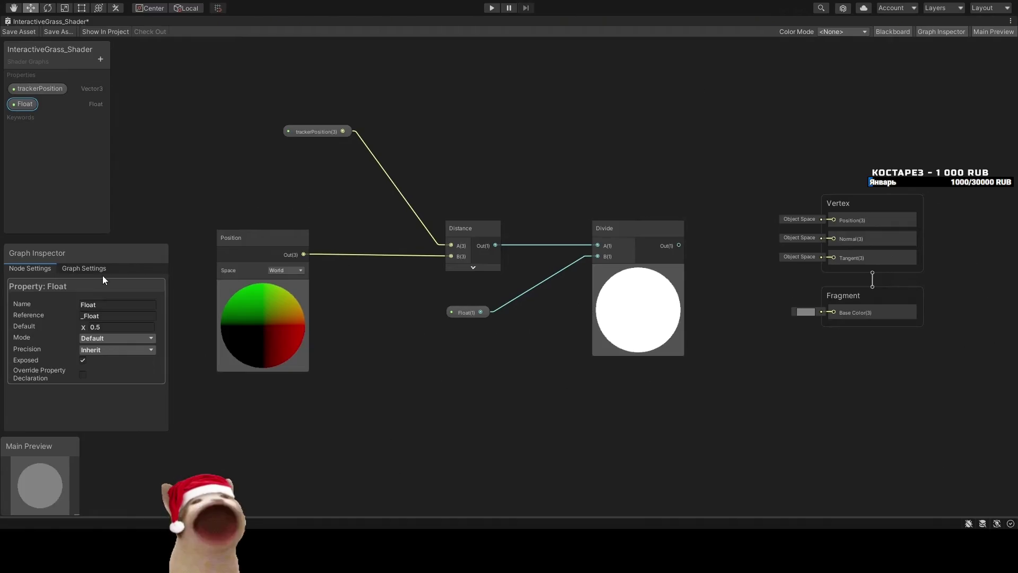
left_click(508, 206)
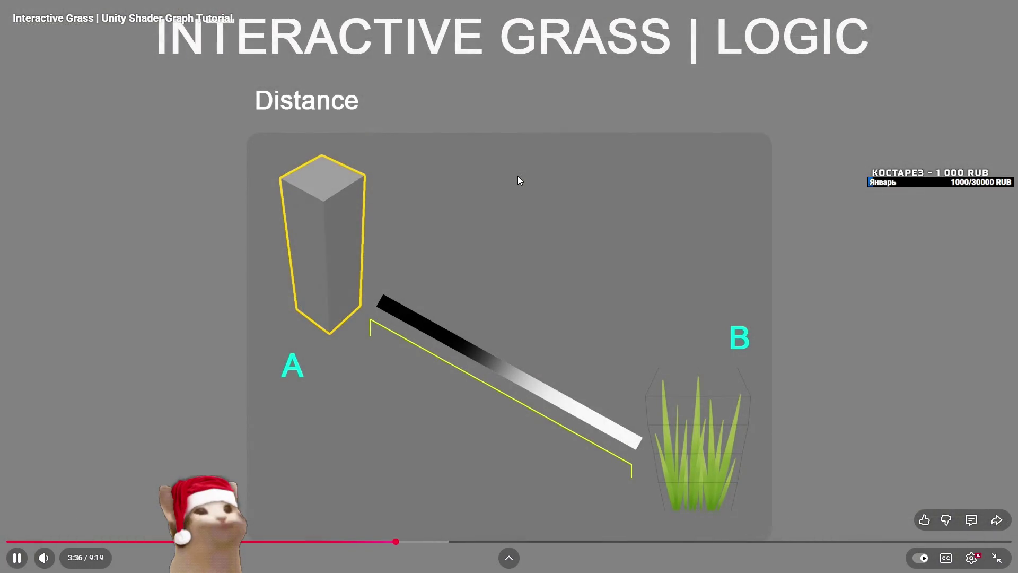
left_click(446, 541)
left_click(518, 541)
key("k")
key("k")
Step: Scrub ahead through the tracker object section to about 8:03, then pause near the end
left_click_drag(571, 541, 751, 541)
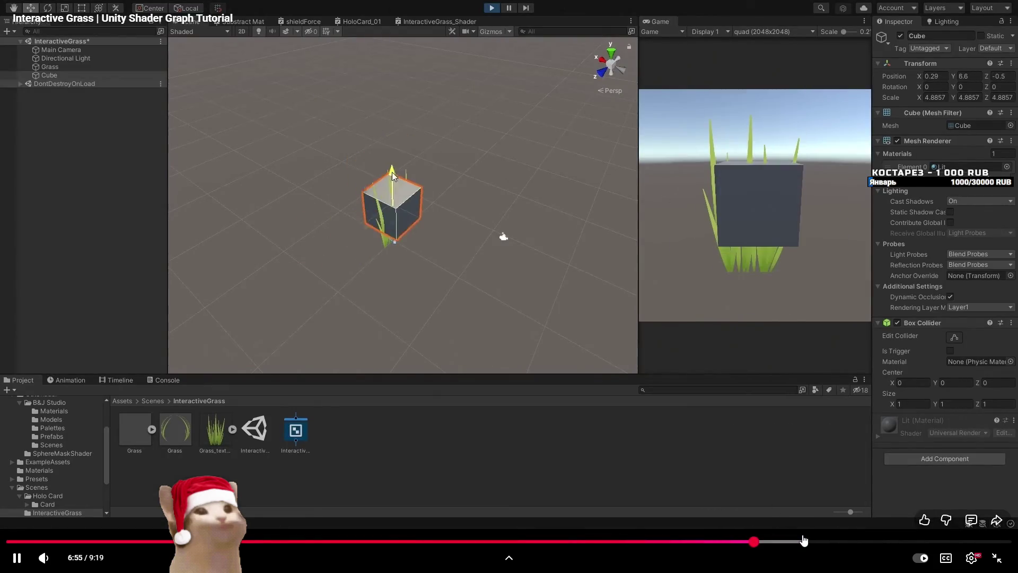
left_click(797, 541)
left_click(833, 542)
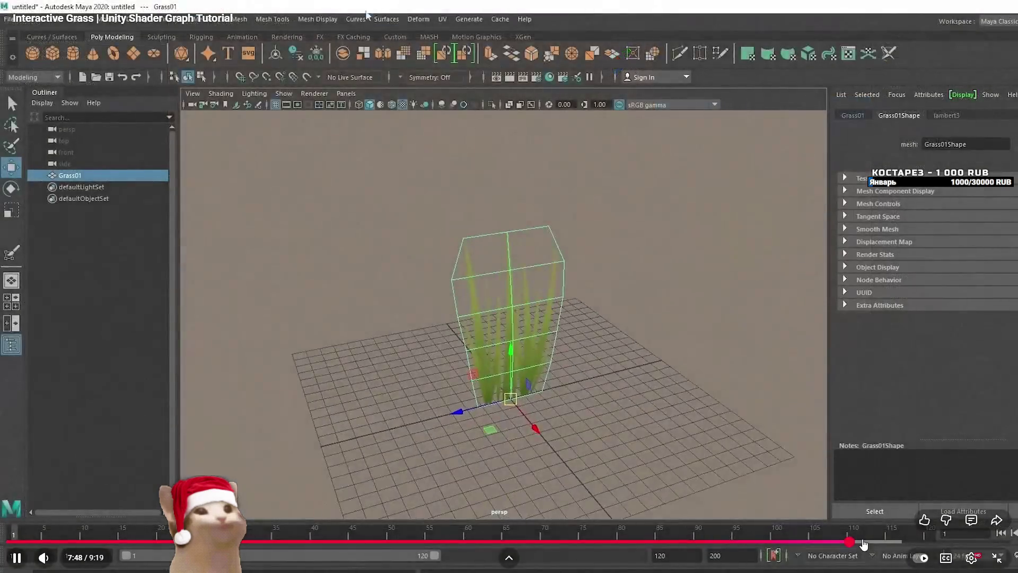
left_click_drag(862, 544, 956, 541)
key("space")
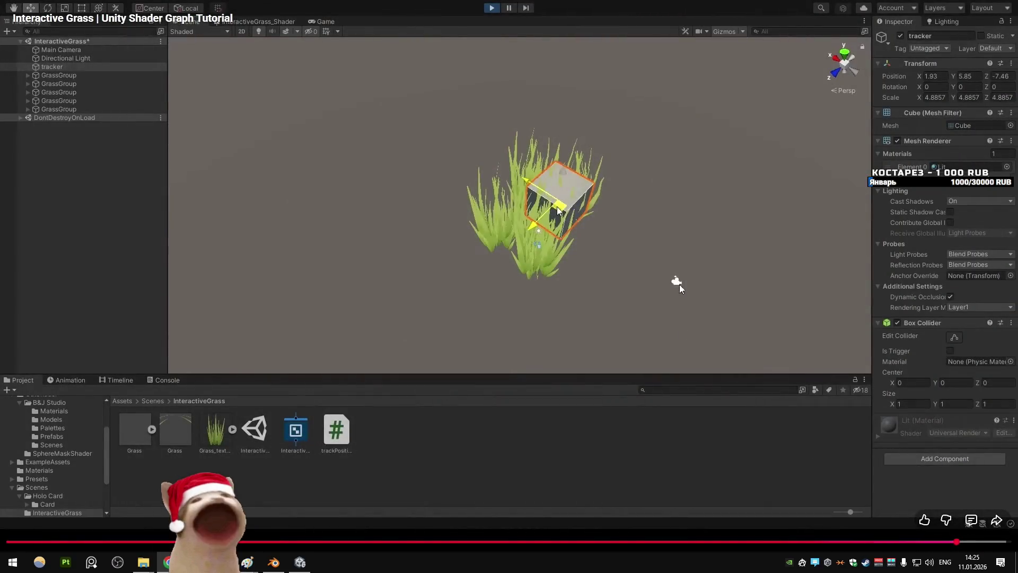
Step: Exit fullscreen and return to the 'unity grass instancing interactive' search results
key("Escape")
key("alt+Left")
scroll(522, 172, "down", 2)
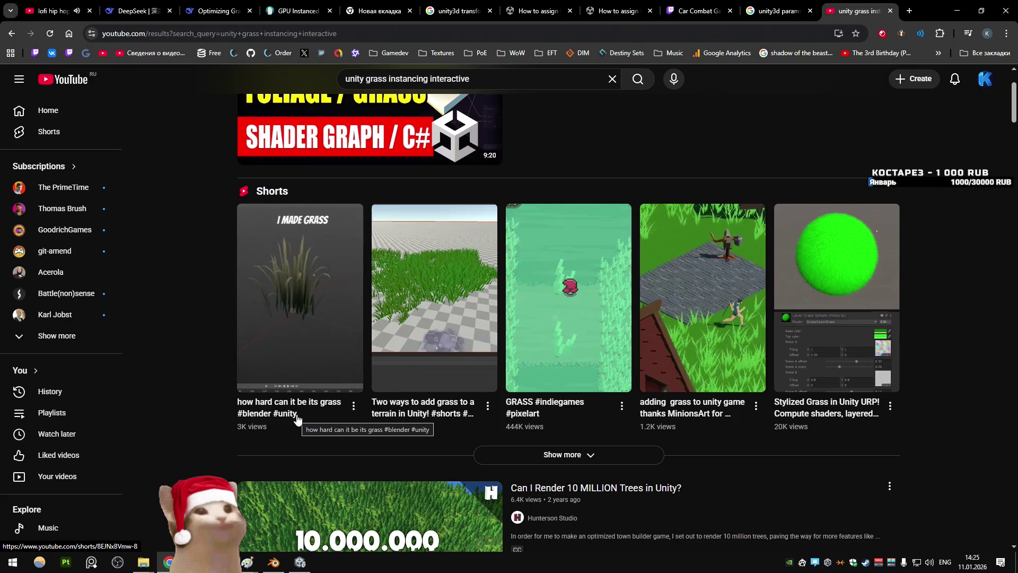
Step: Open and close the short about grass in Blender and Unity
scroll(340, 266, "down", 5)
scroll(176, 210, "up", 4)
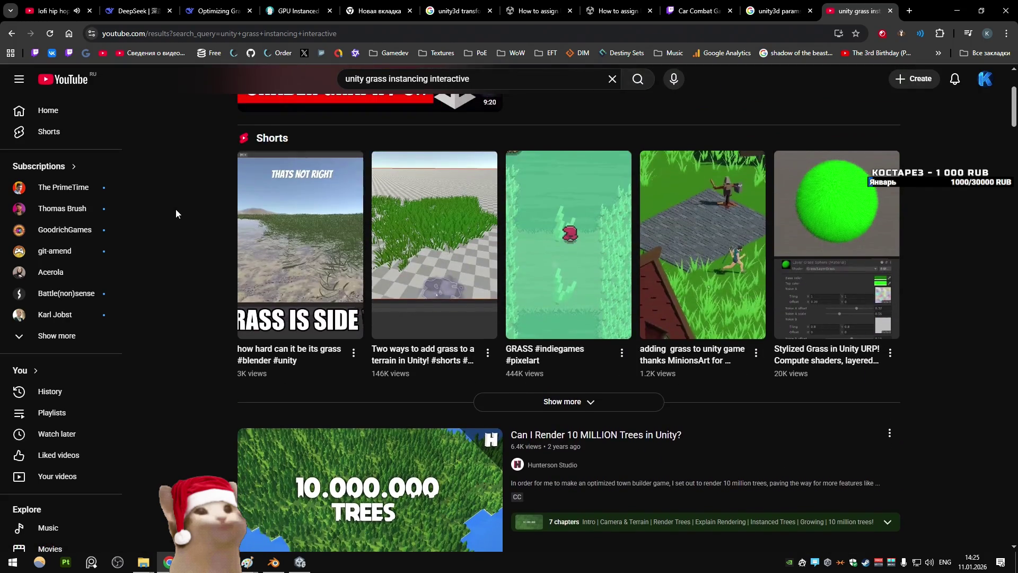
left_click(276, 234)
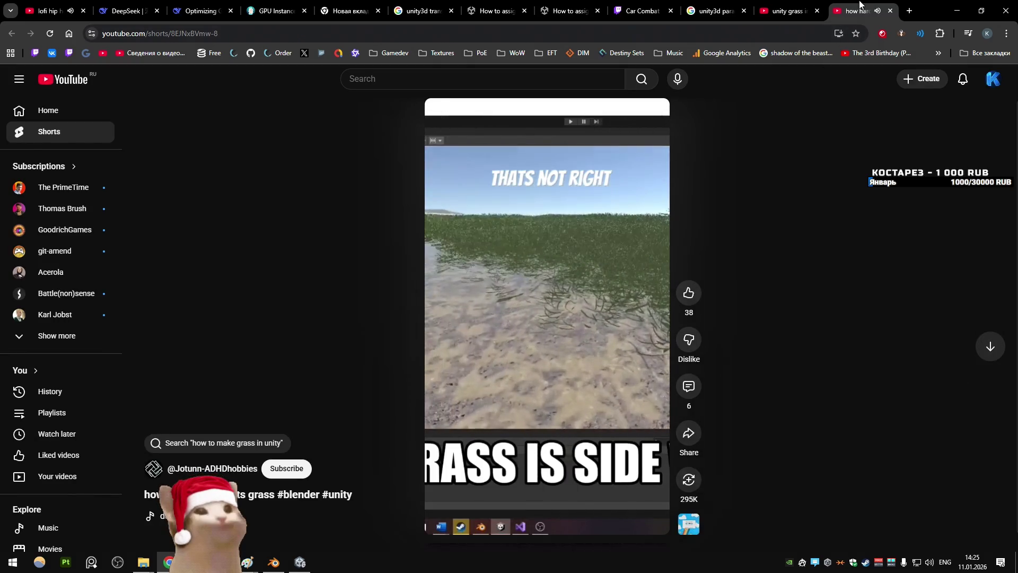
left_click(890, 11)
Step: Play the Interactive Grass Shader + Tool video unmuted, skipping to its tool explanation
scroll(399, 188, "down", 10)
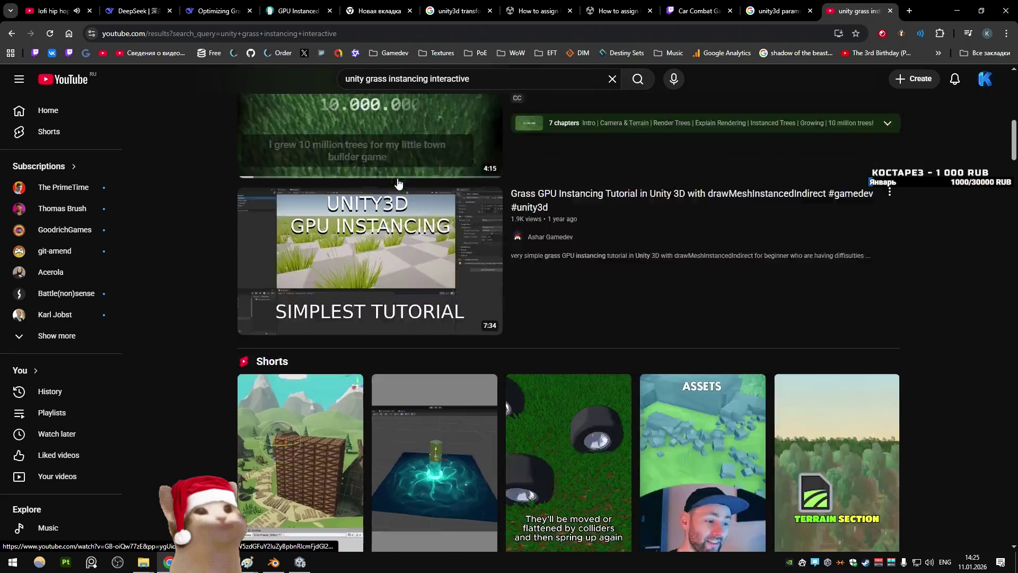
scroll(398, 182, "down", 9)
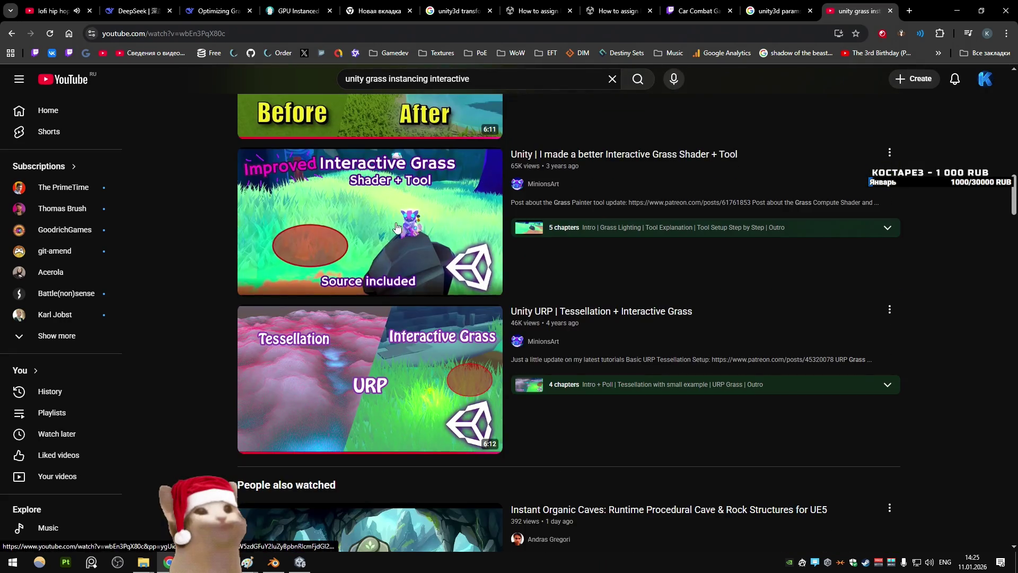
left_click(587, 296)
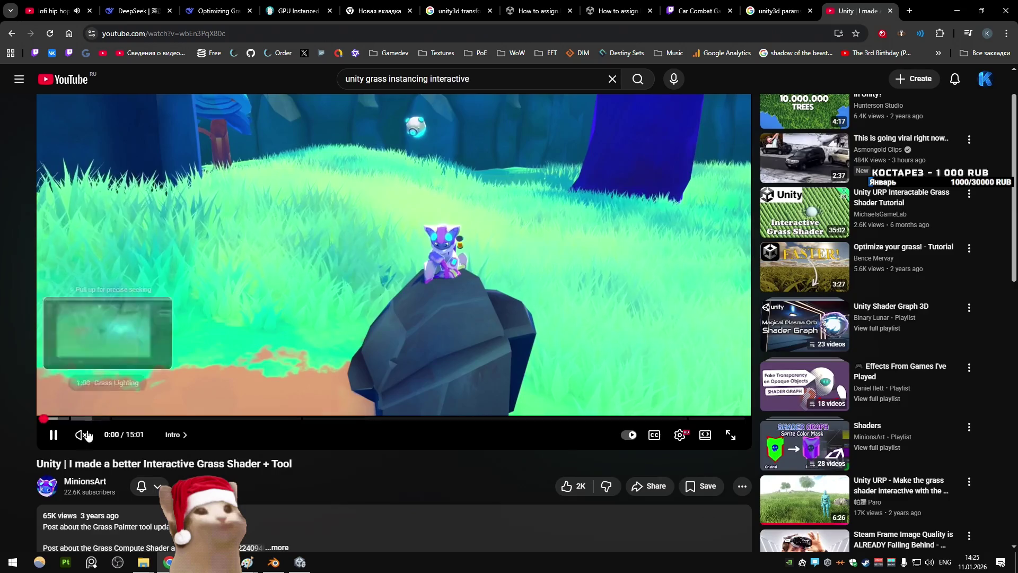
left_click(90, 437)
left_click_drag(122, 418, 647, 419)
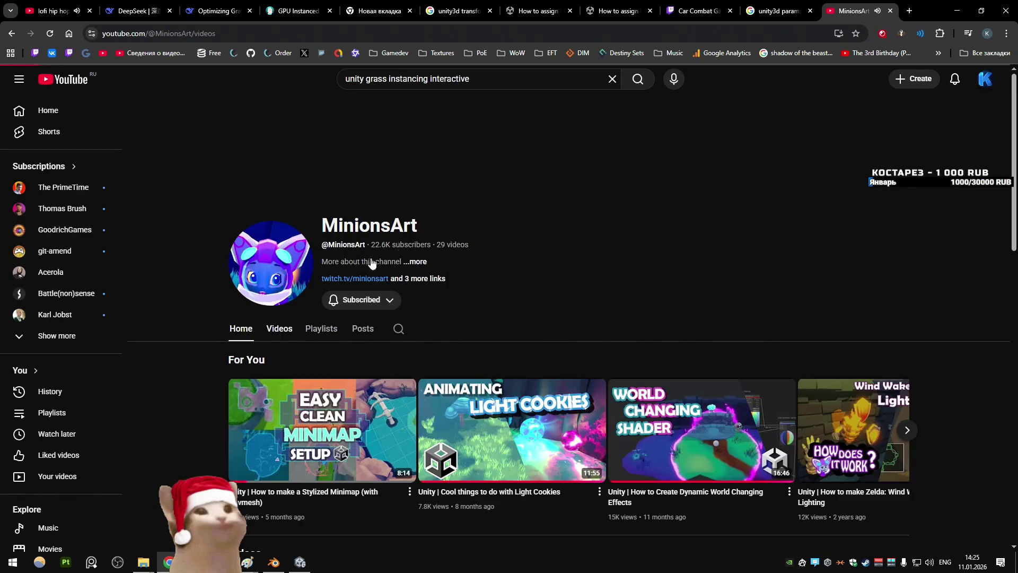
Step: Open 'I Added Grass Cutting to my Free Grass System' from MinionsArt's video list
left_click(279, 327)
scroll(454, 214, "down", 4)
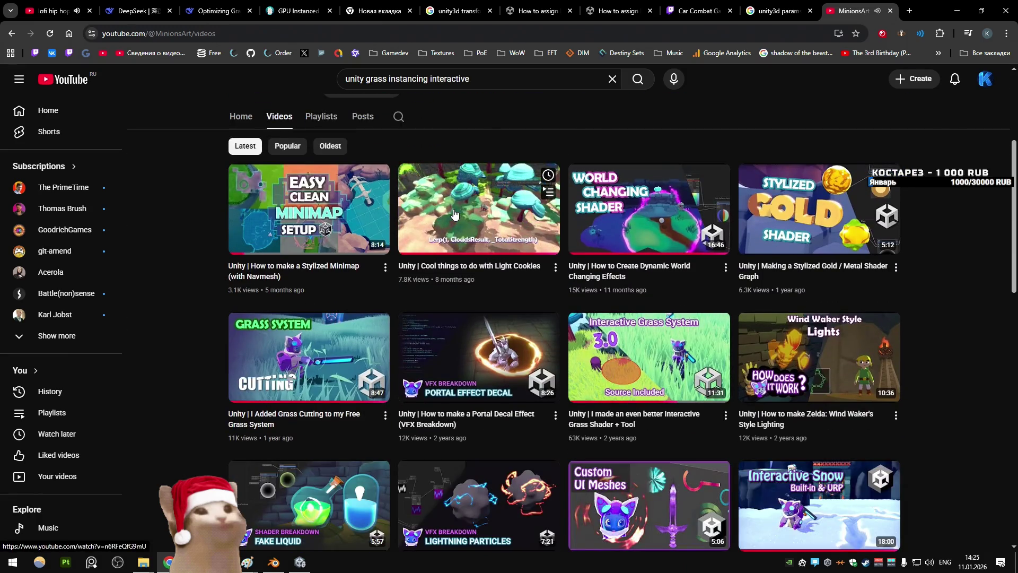
left_click(377, 342)
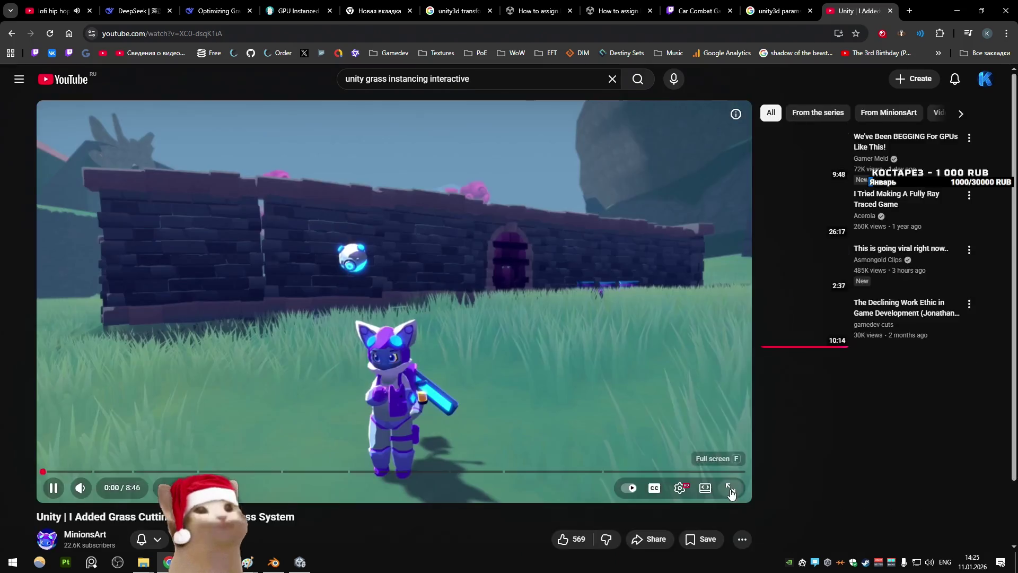
Step: Play the video full screen from 0:42 at 2x speed with maximum volume
left_click(731, 487)
left_click_drag(75, 541, 89, 546)
key("shift+period")
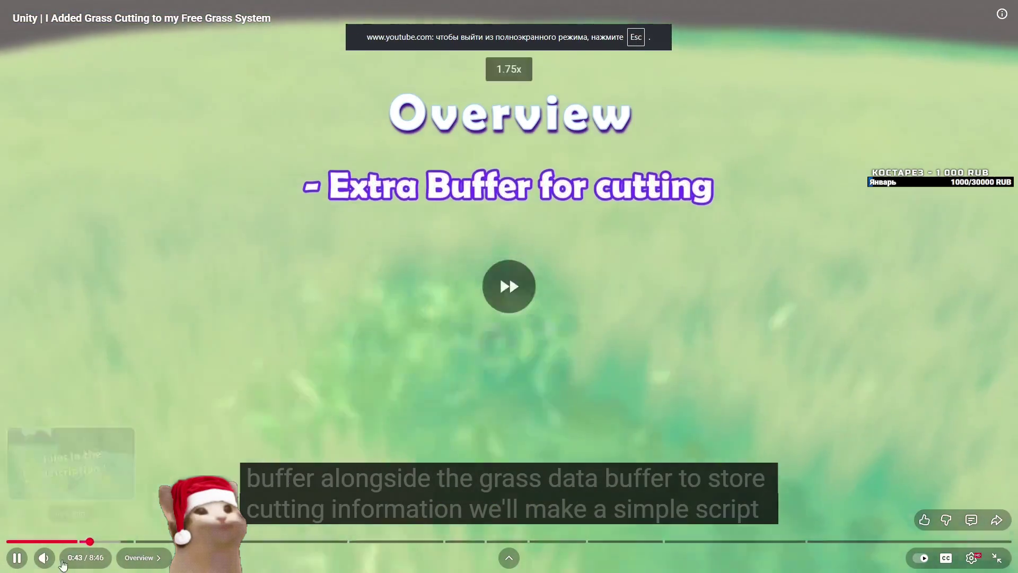
left_click(77, 560)
key("shift+period")
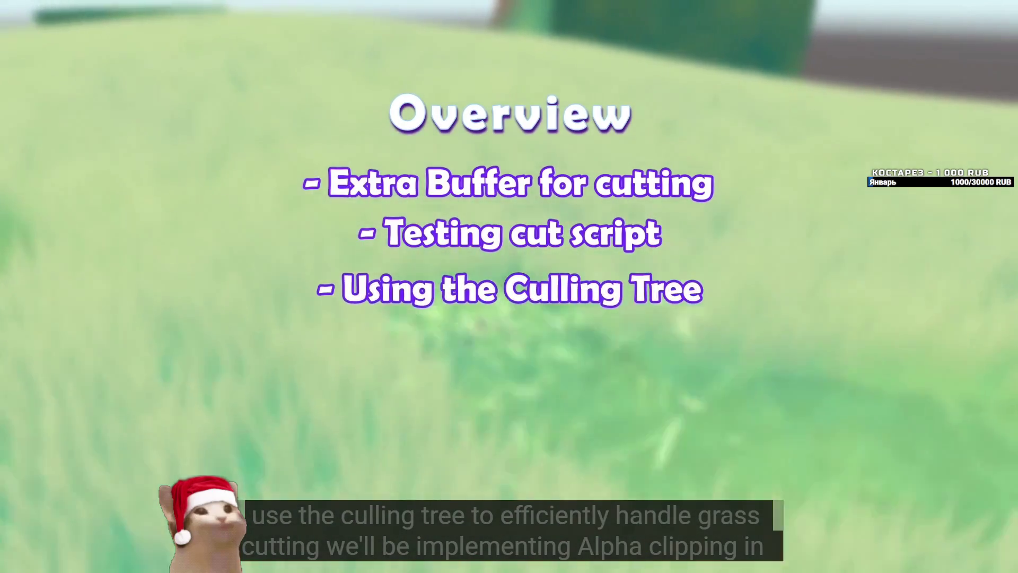
Step: Pause on the Overview slide, then skim through the Buffers section
left_click(218, 407)
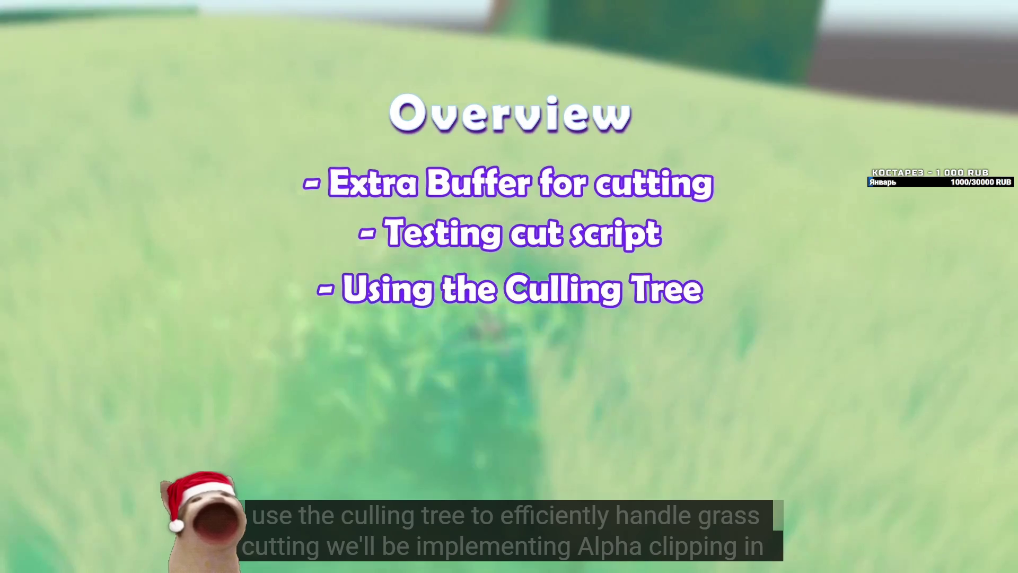
left_click(217, 407)
left_click(217, 407)
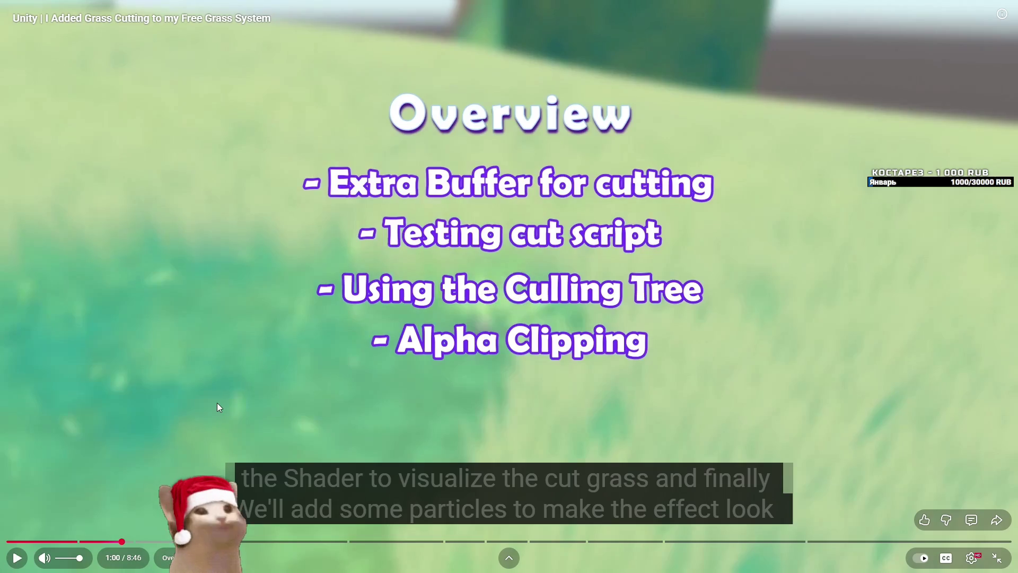
left_click(218, 404)
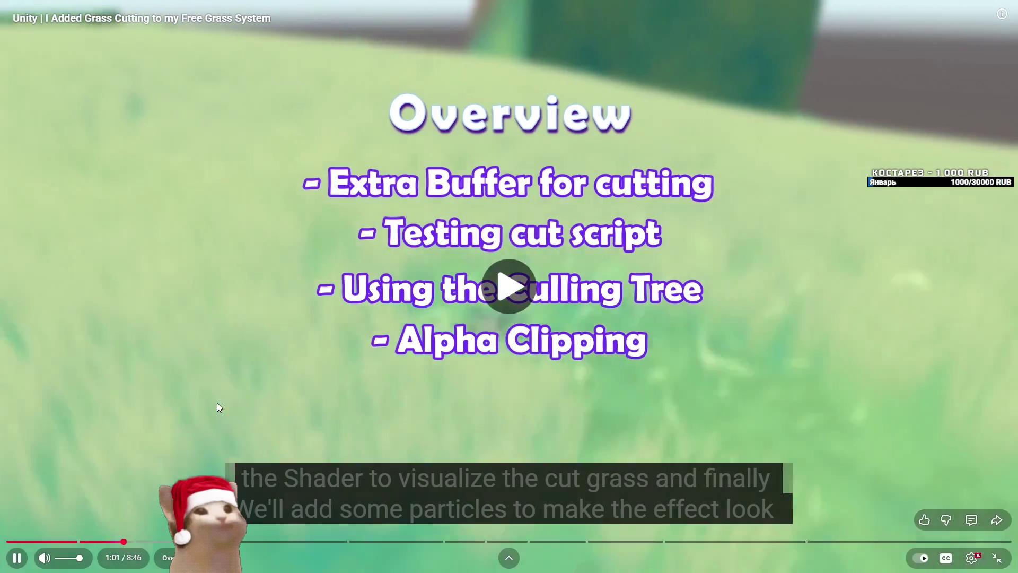
left_click(217, 407)
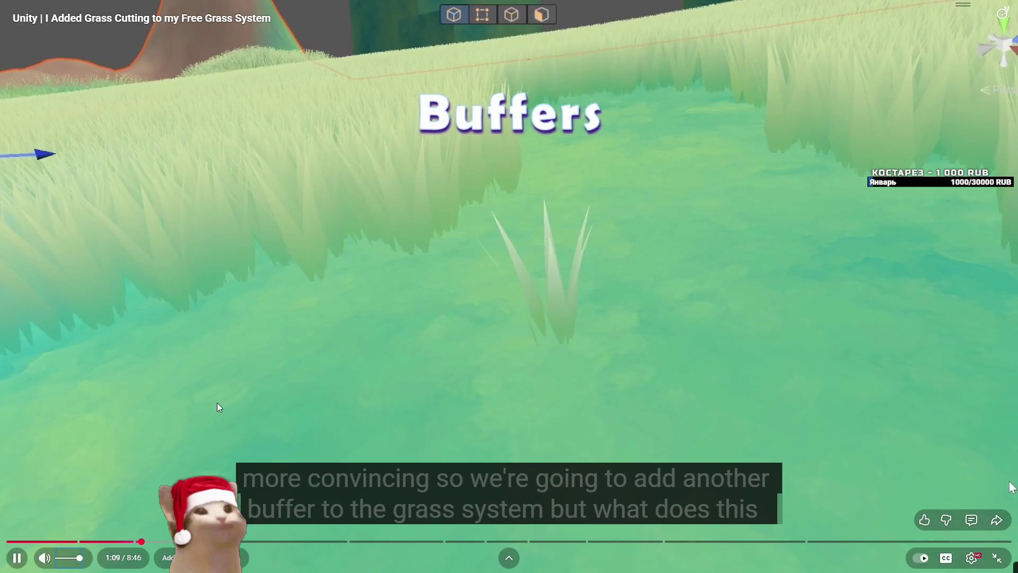
mouse_move(205, 354)
left_mouse_down()
mouse_move(370, 498)
mouse_move(394, 305)
mouse_move(402, 321)
left_mouse_up()
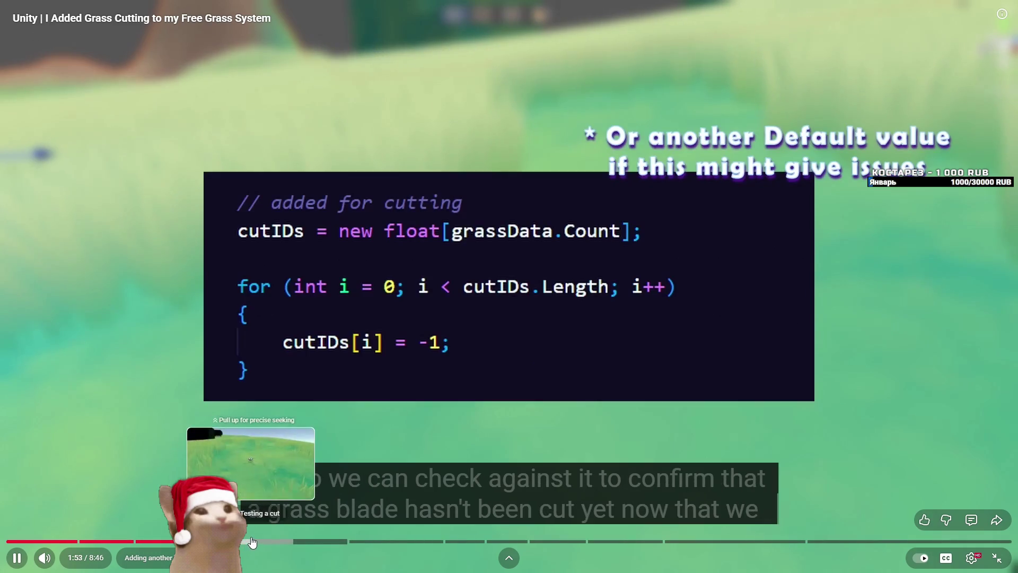
Step: Skip through the cut IDs, culling tree, cut data and alpha clipping parts to 5:05
left_click(250, 541)
left_click(304, 540)
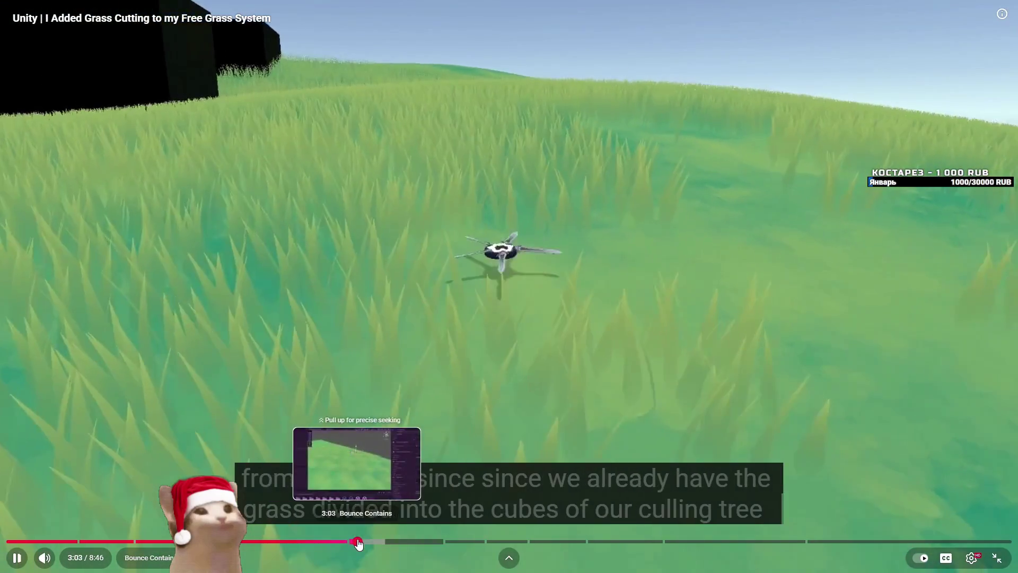
left_click(357, 541)
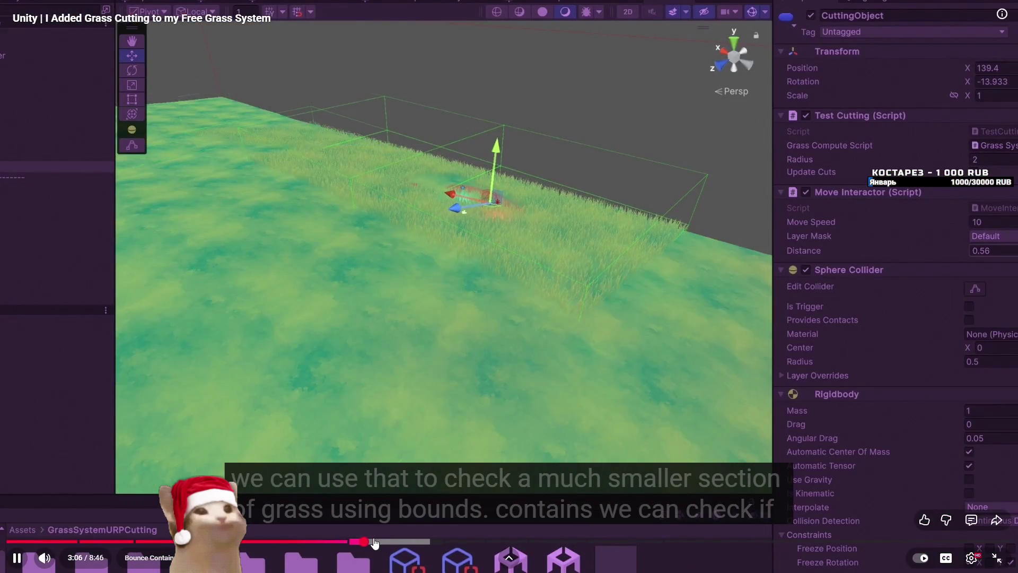
left_click(359, 541)
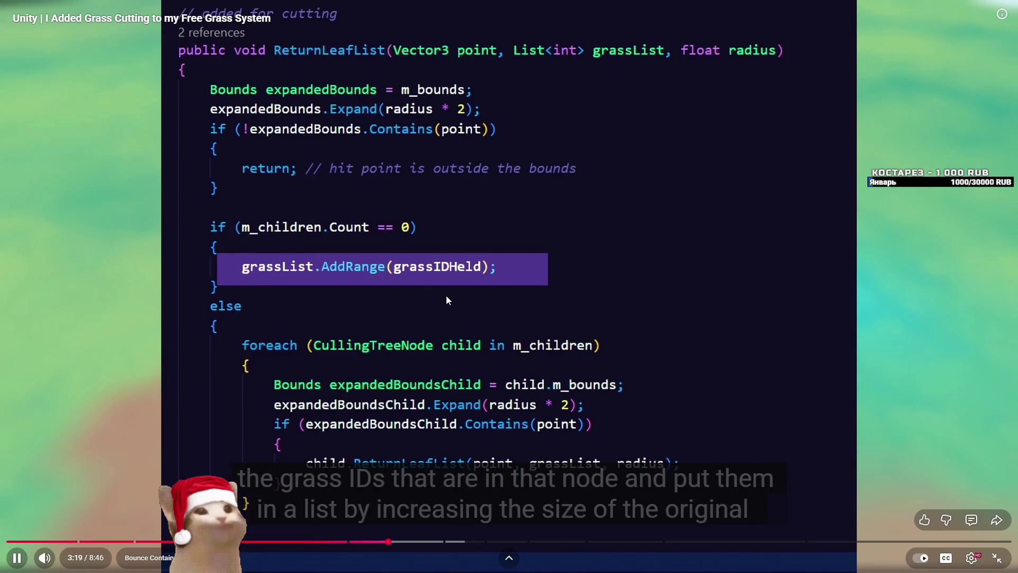
left_click(423, 542)
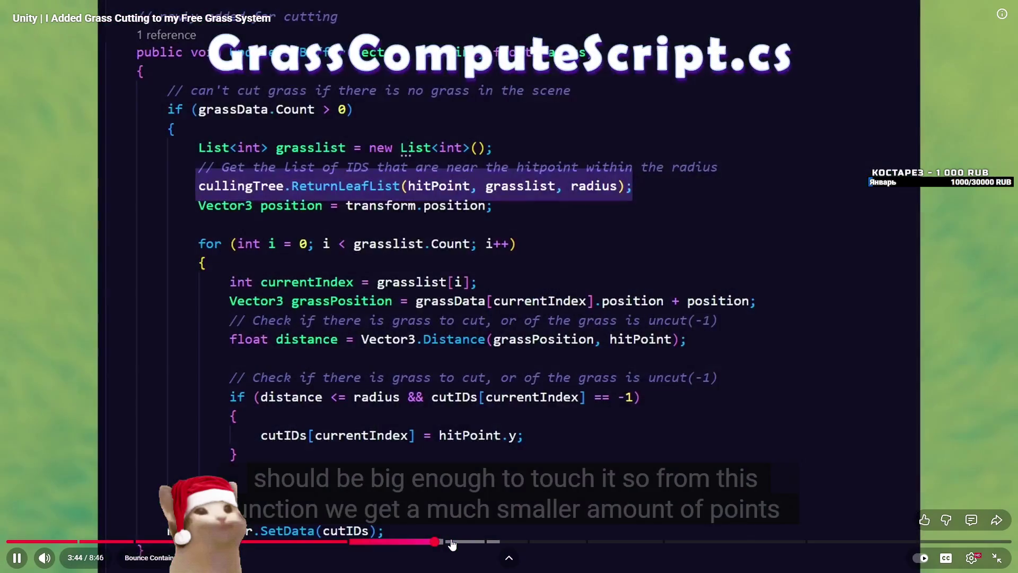
left_click(451, 542)
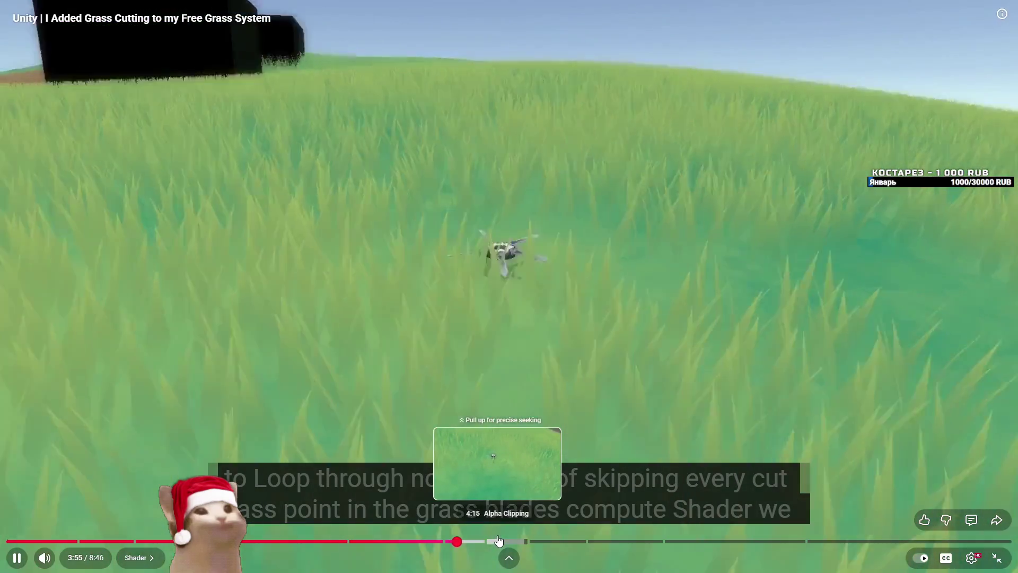
left_click(499, 541)
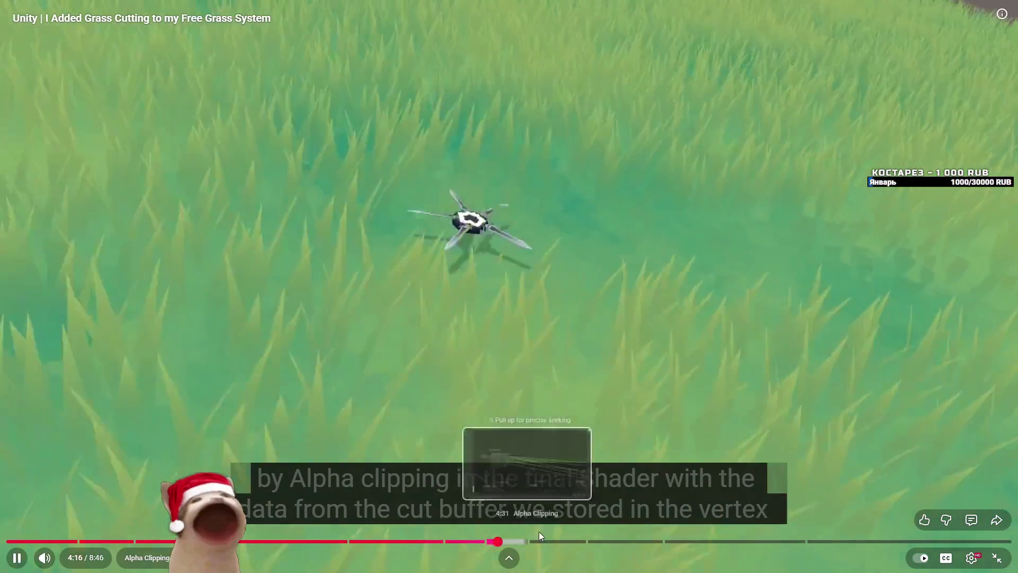
key("space")
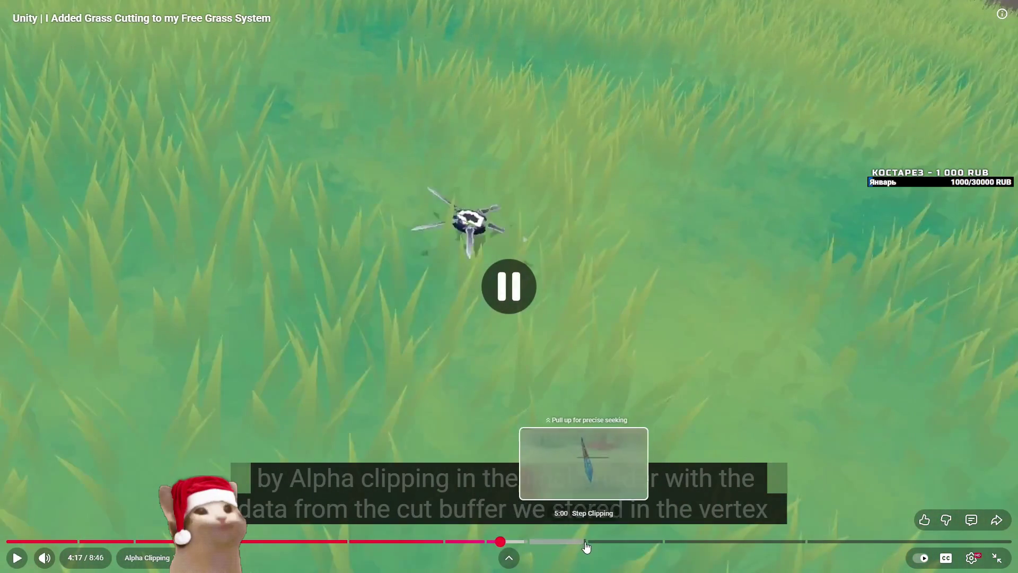
left_click(596, 542)
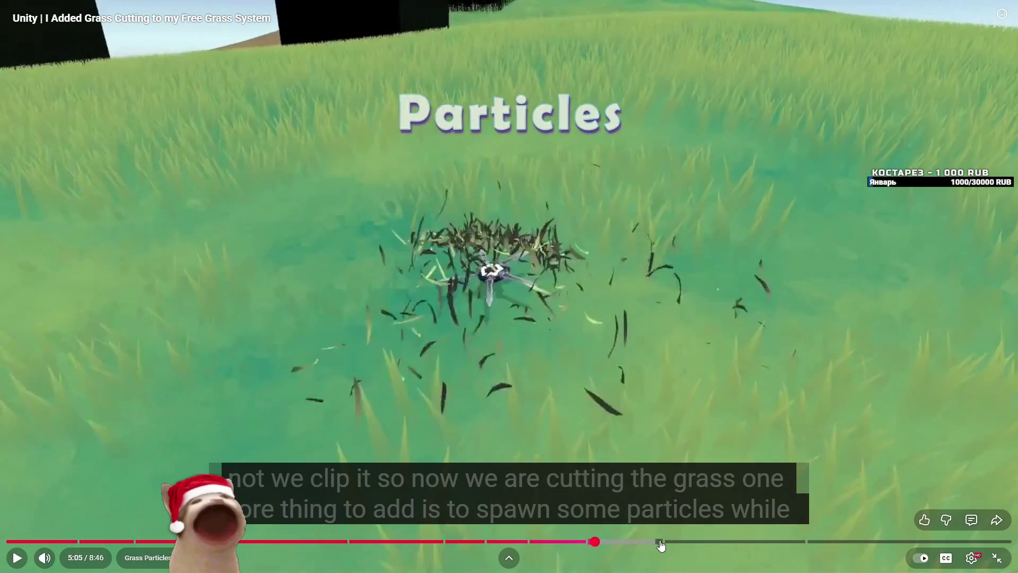
Step: Skim the particle setup at 5:46 and the burn effect code around 6:23–7:11
left_click(671, 542)
left_click(676, 323)
left_click_drag(677, 541, 845, 541)
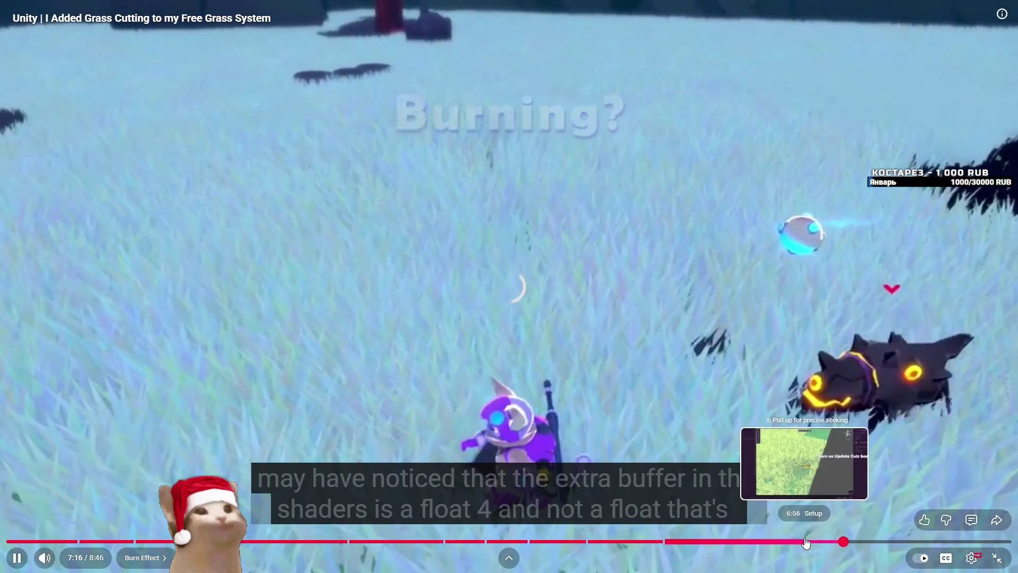
left_click(811, 541)
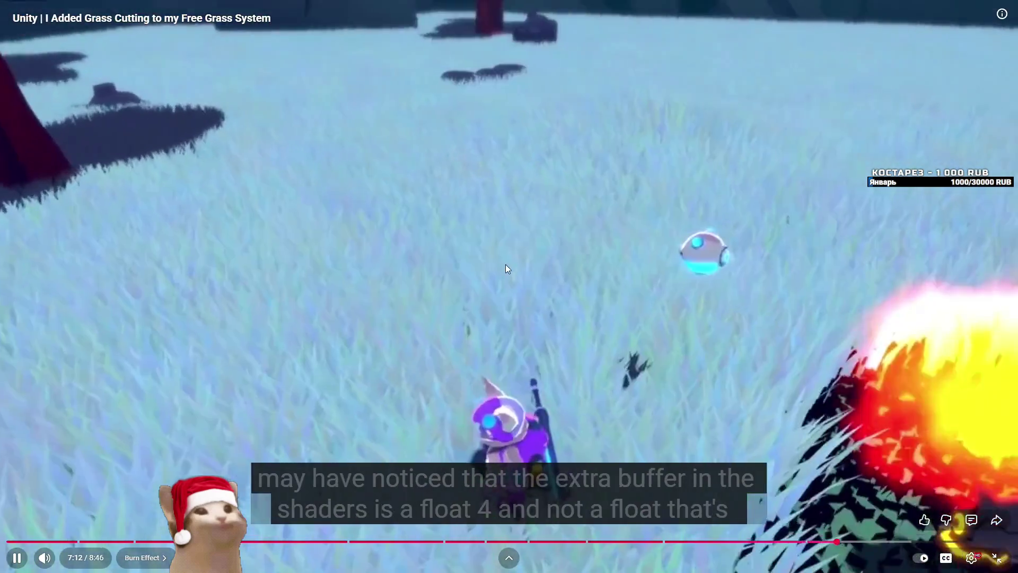
key("l")
key("l")
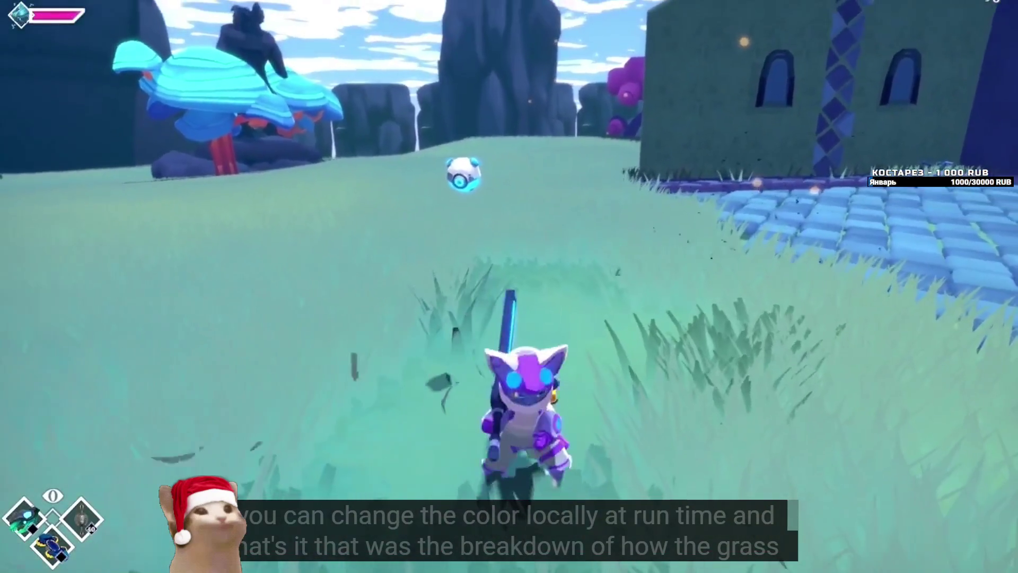
left_click(489, 279)
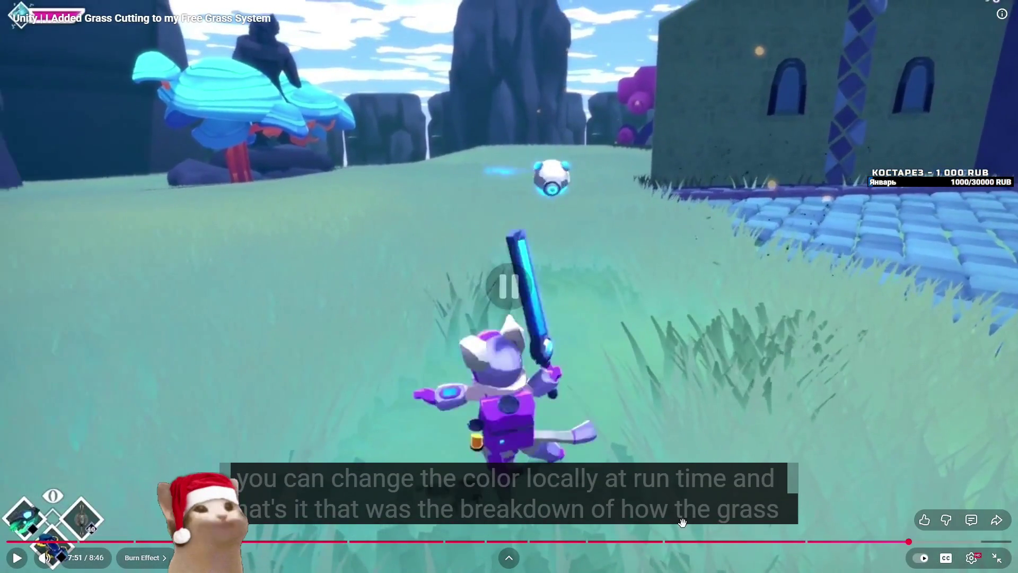
left_click(832, 541)
left_click(768, 370)
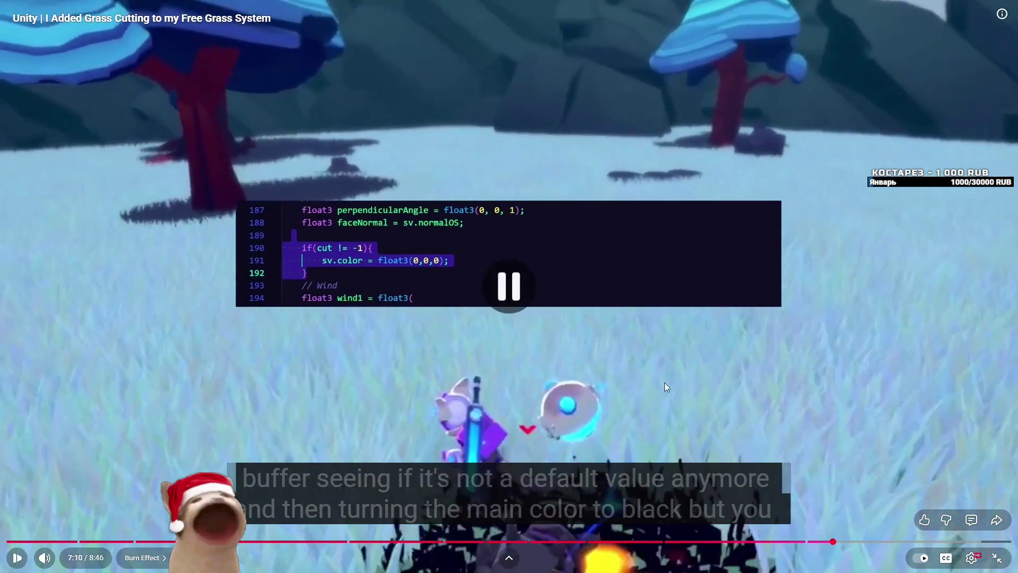
left_click(744, 541)
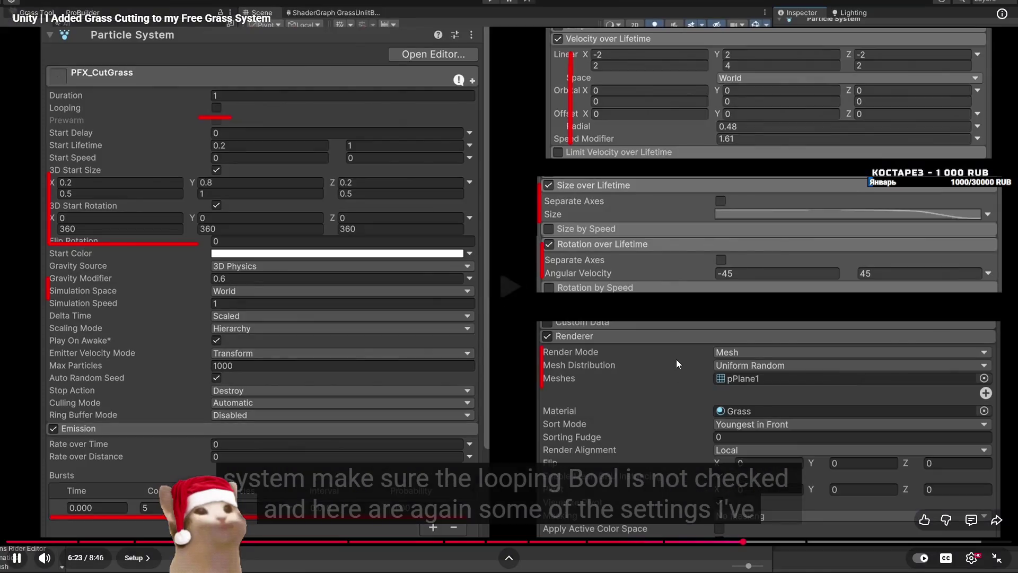
left_click(782, 541)
left_click_drag(783, 541, 834, 541)
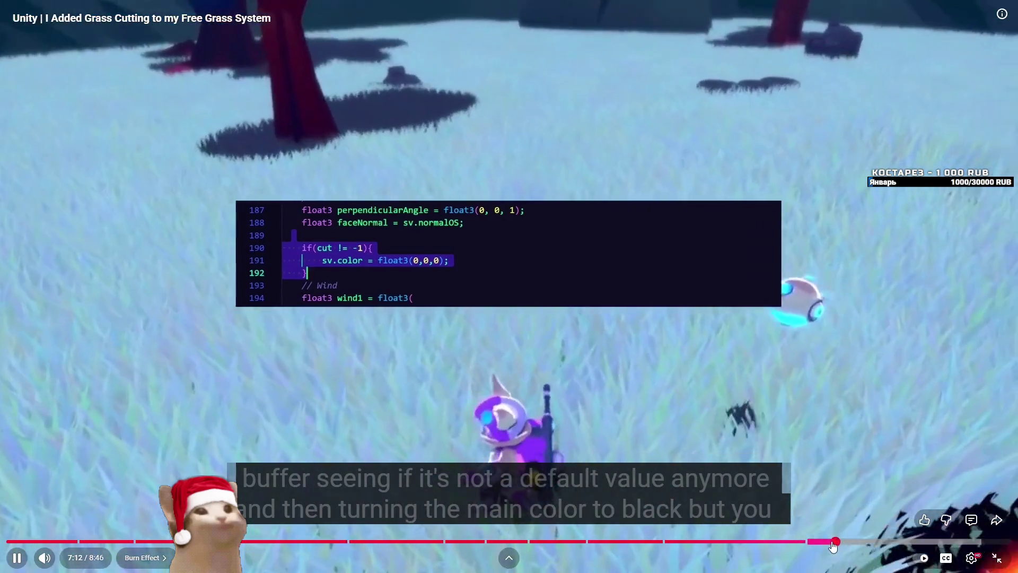
left_click(815, 541)
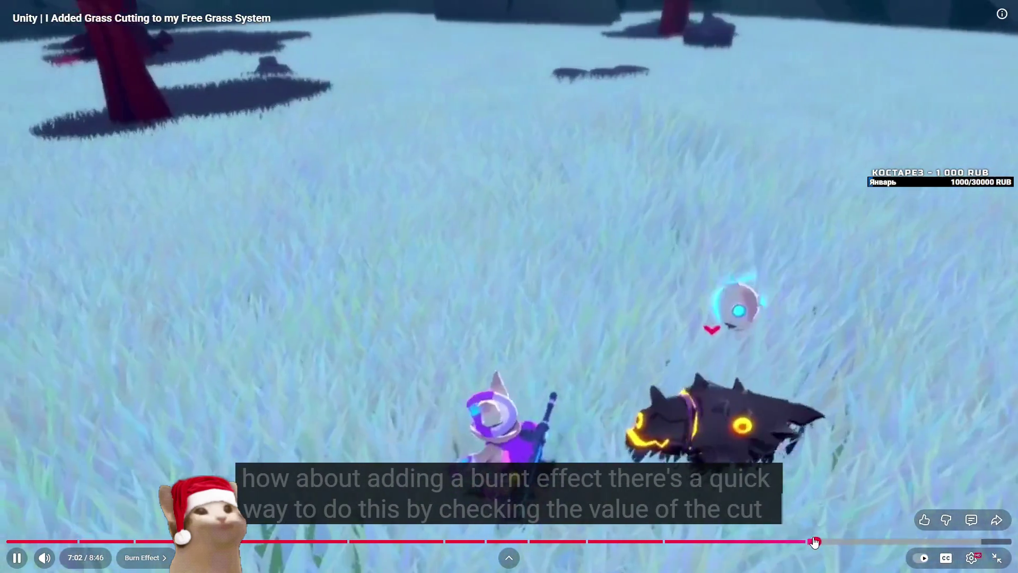
Step: Step through the remaining colour override code to the outro, then pause and exit fullscreen
key("Left")
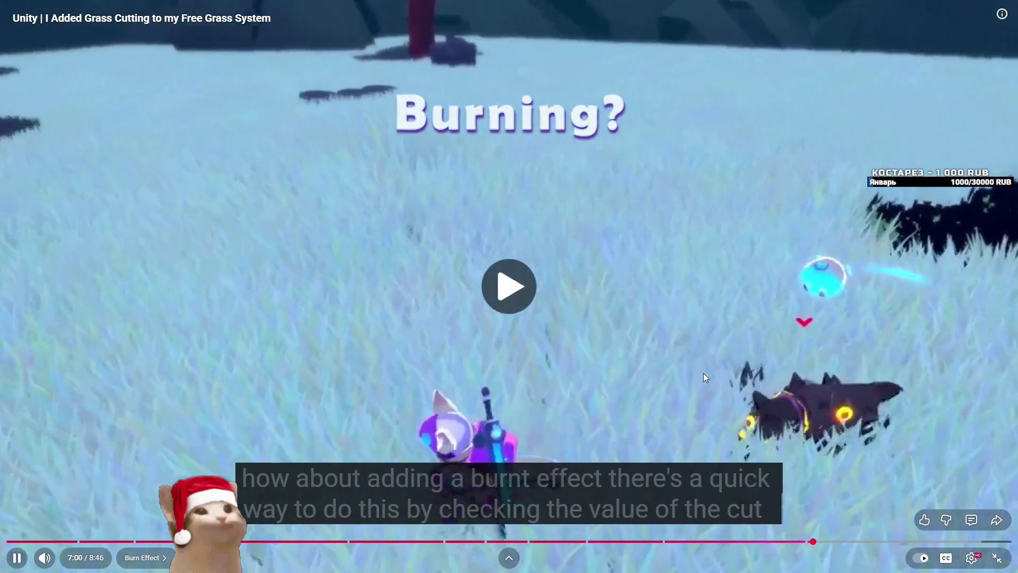
key("Right")
key("Right")
key("Right")
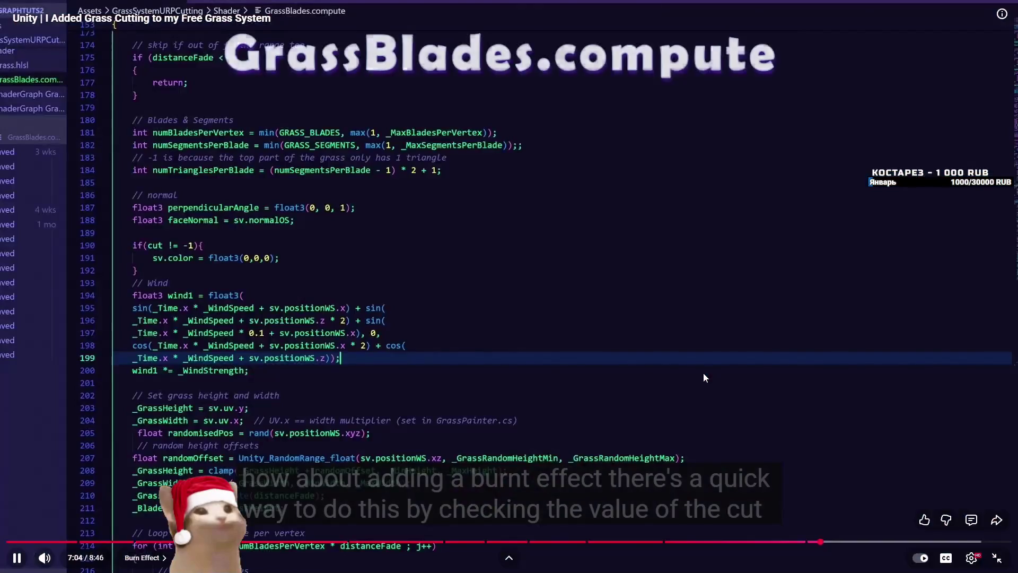
key("Right")
key("Right")
key("Right")
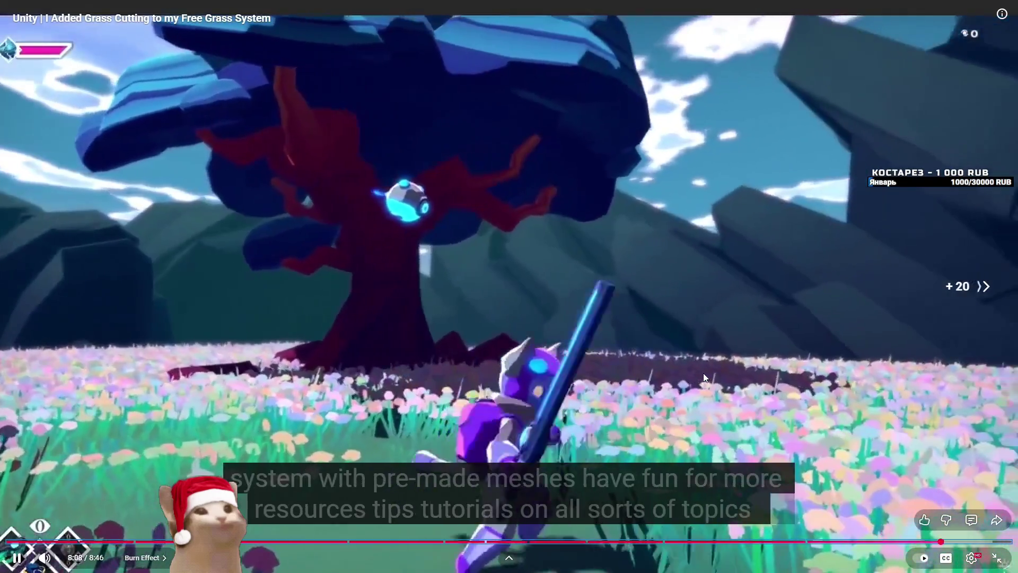
key("Right")
key("Right")
key("Right")
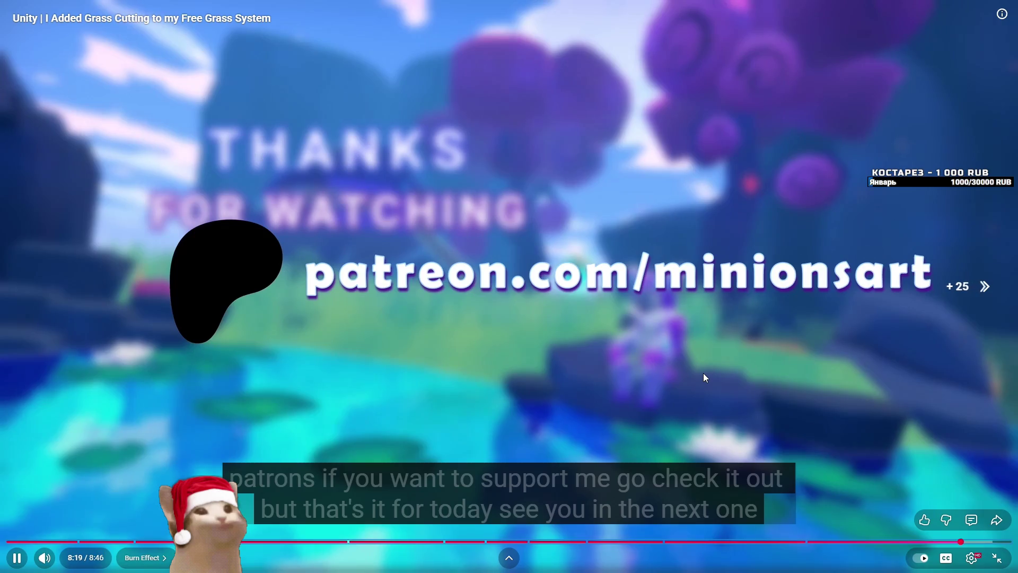
key("Left")
key("Left")
key("Left")
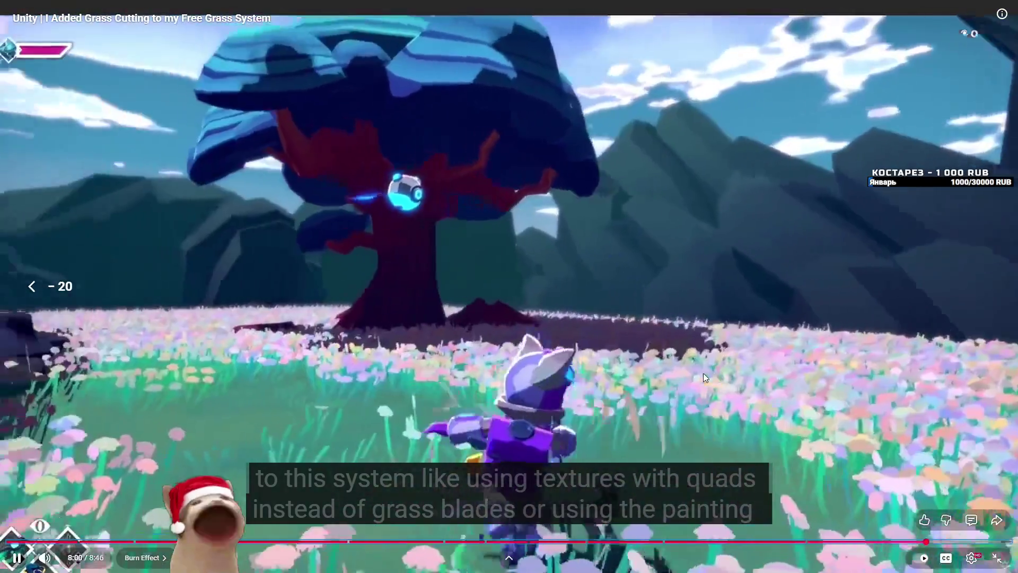
key("Left")
key("Left")
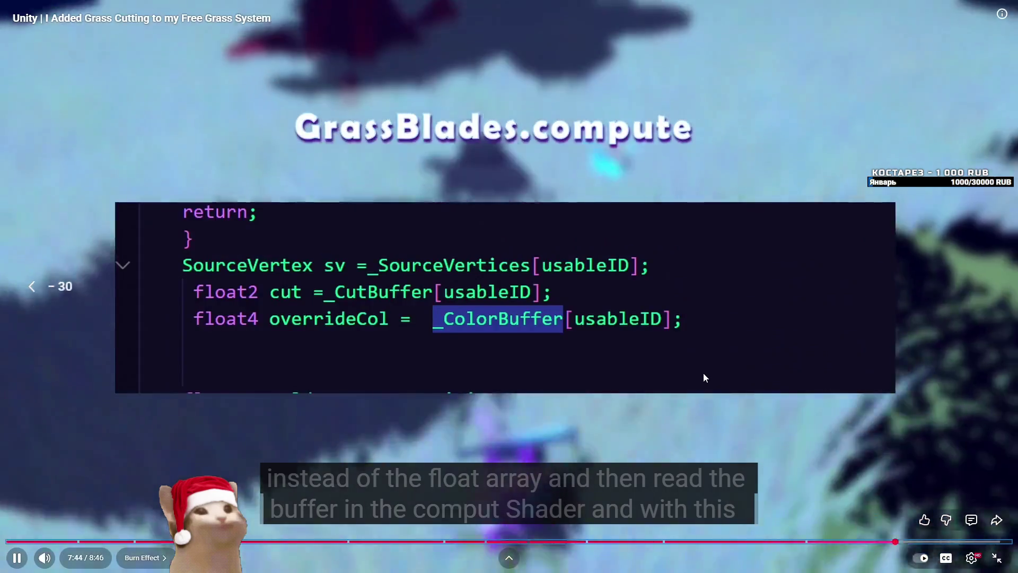
key("Right")
key("Right")
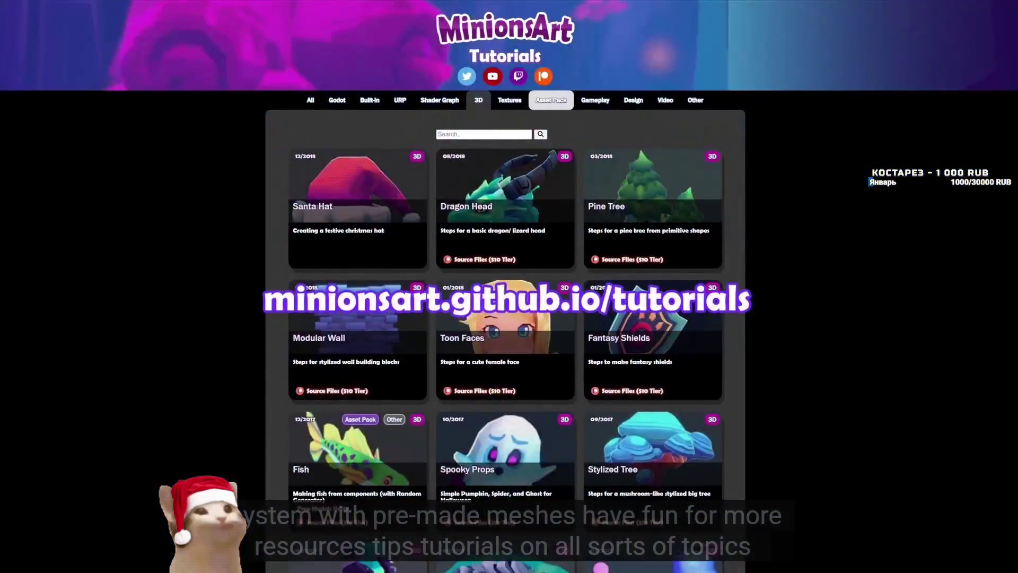
left_click(704, 375)
key("Escape")
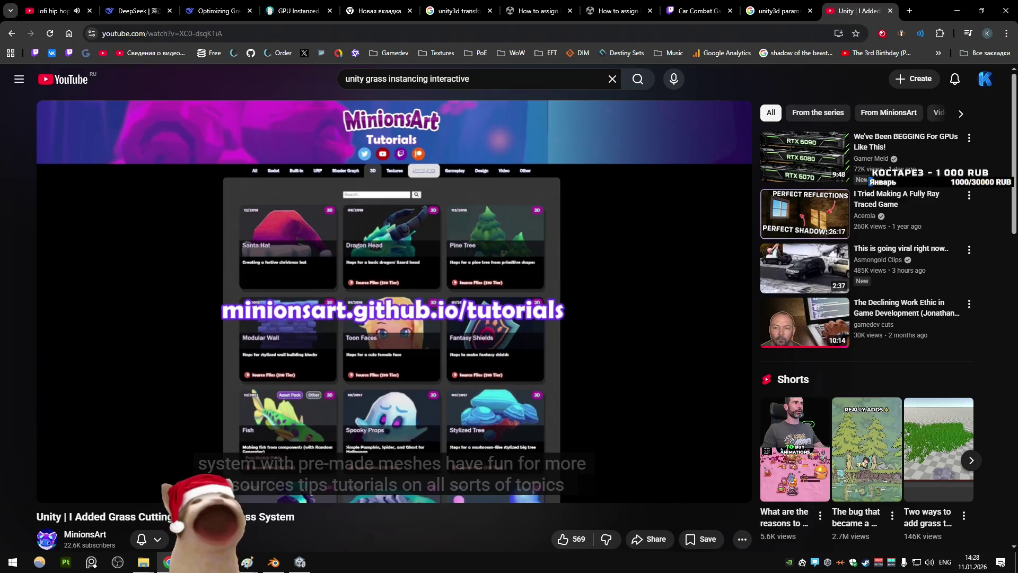
Step: Pause the grass cutting video at 8:08 and open the account menu
left_click(335, 262)
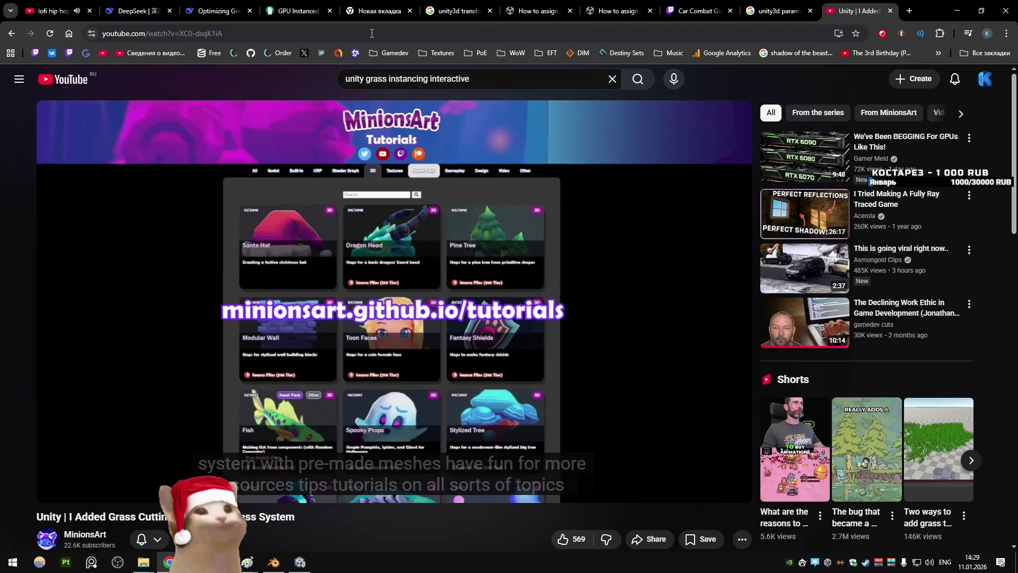
left_click(984, 79)
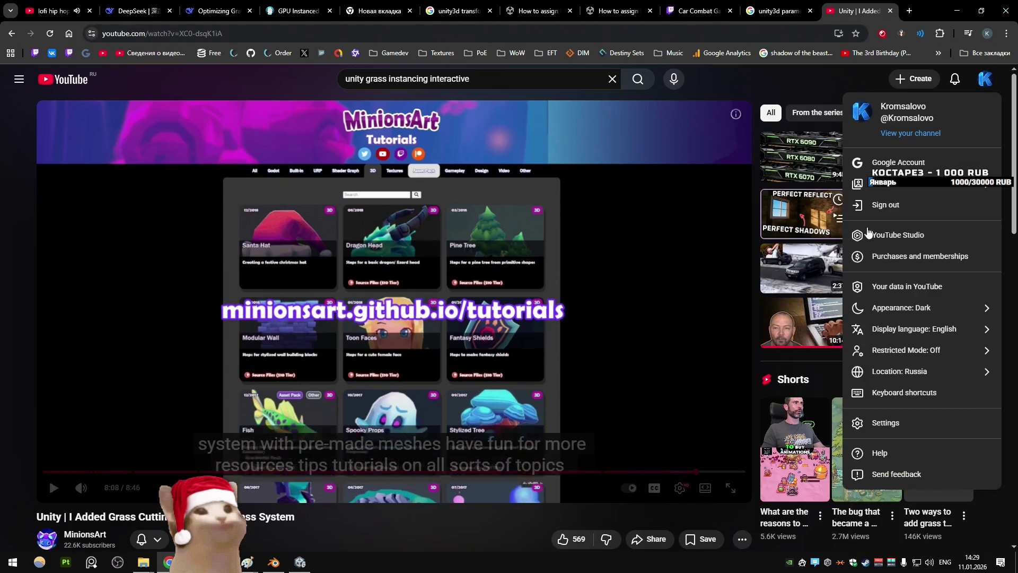
Step: In YouTube Studio Content, open the 'Kroms Car Combat - Texas Fields and Hovercraft visual update' watch page
left_click(897, 236)
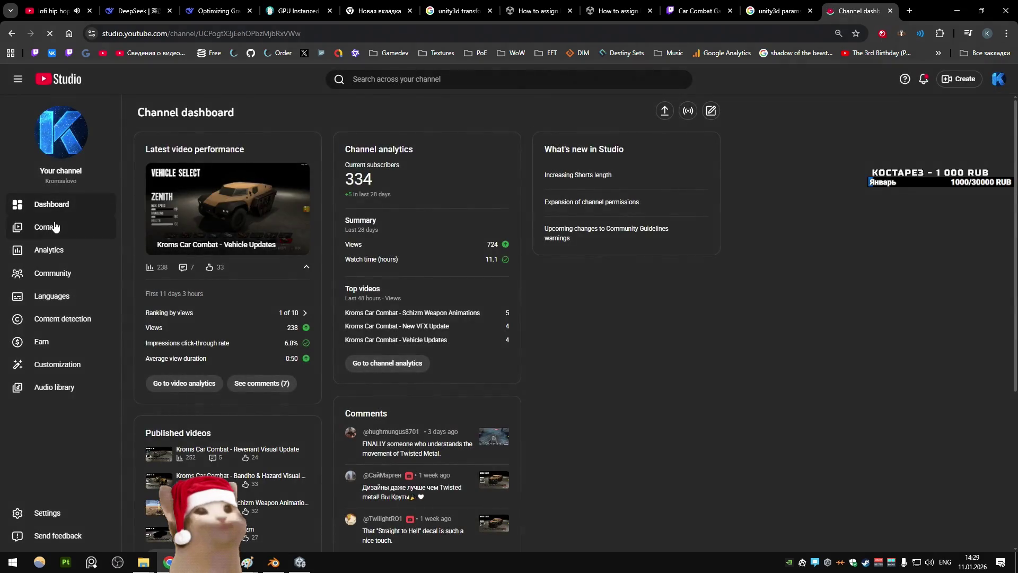
left_click(47, 227)
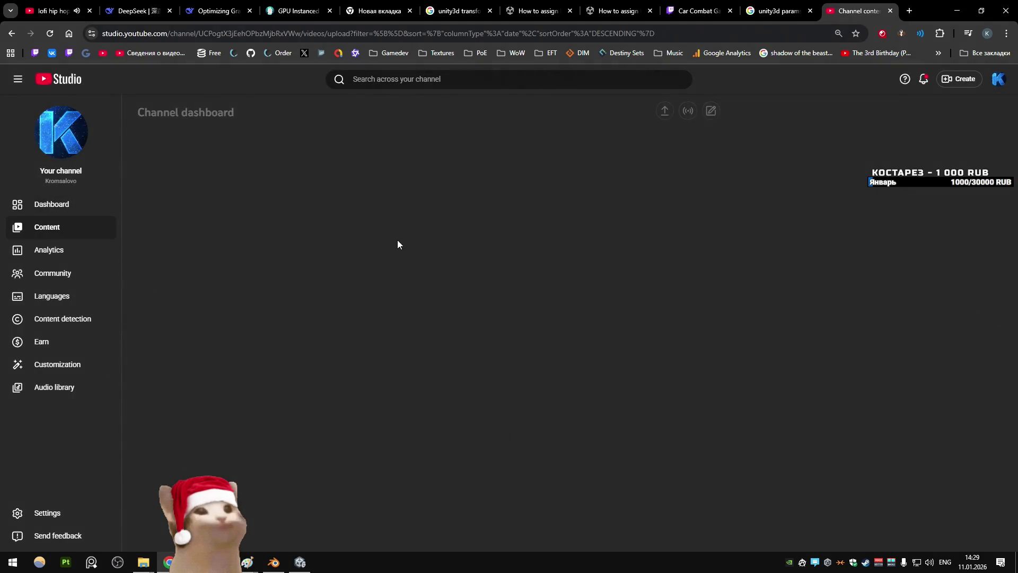
scroll(396, 234, "down", 10)
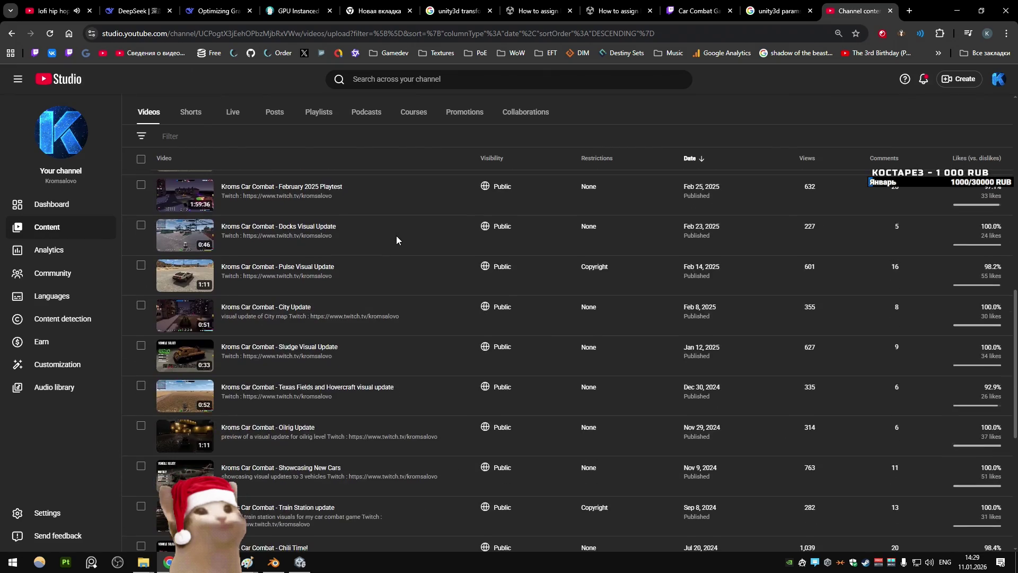
left_click(371, 387)
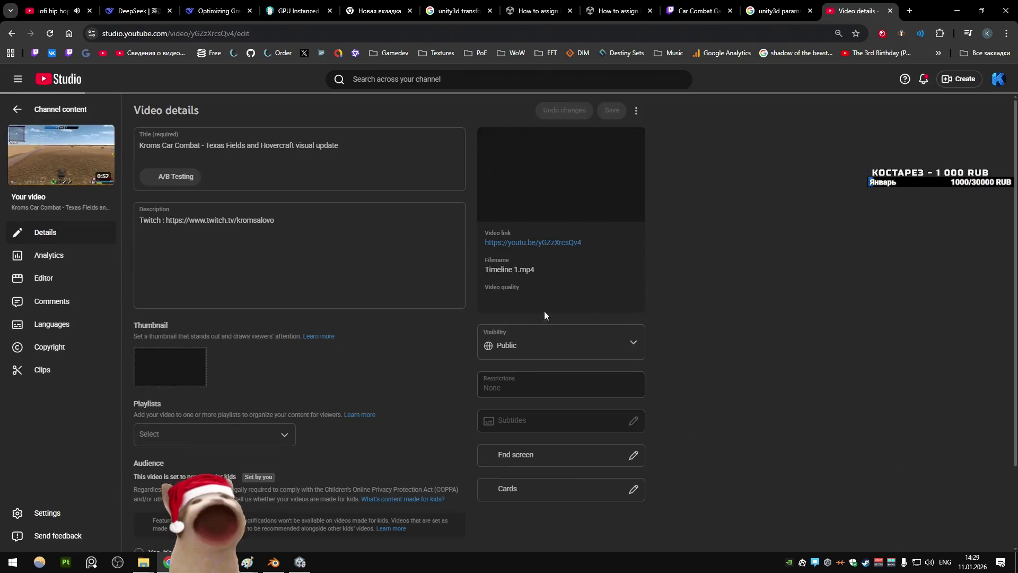
left_click(547, 243)
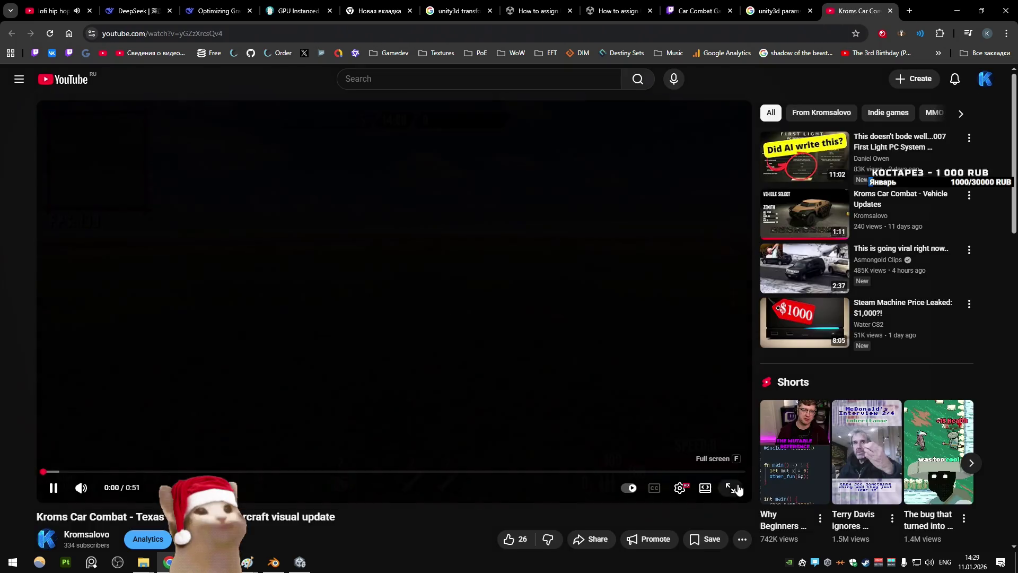
Step: Watch the Texas Fields video full screen, pausing at 0:02 on the wheat field shot
double_click(549, 363)
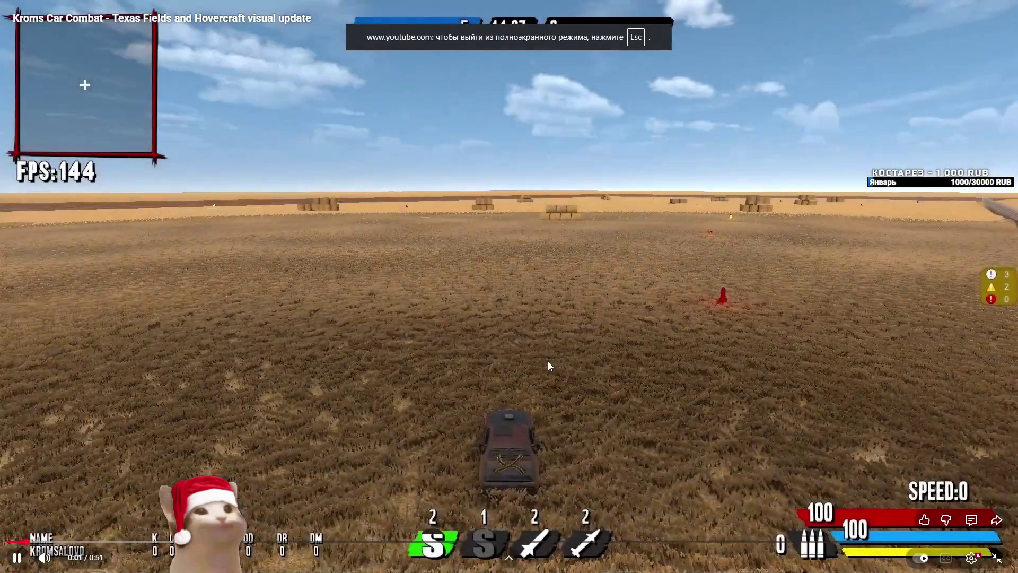
left_click(545, 362)
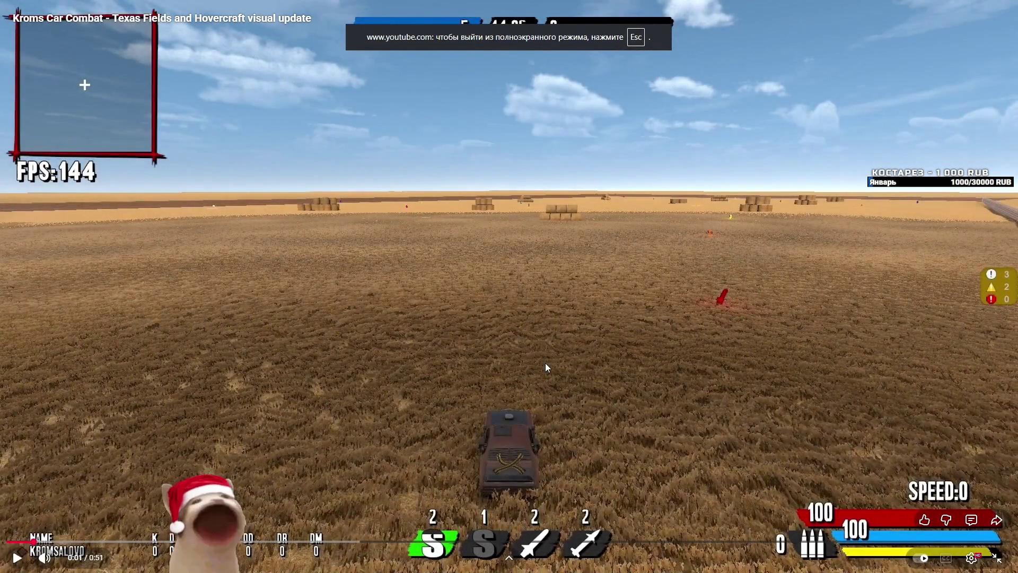
left_click(404, 389)
left_click(404, 388)
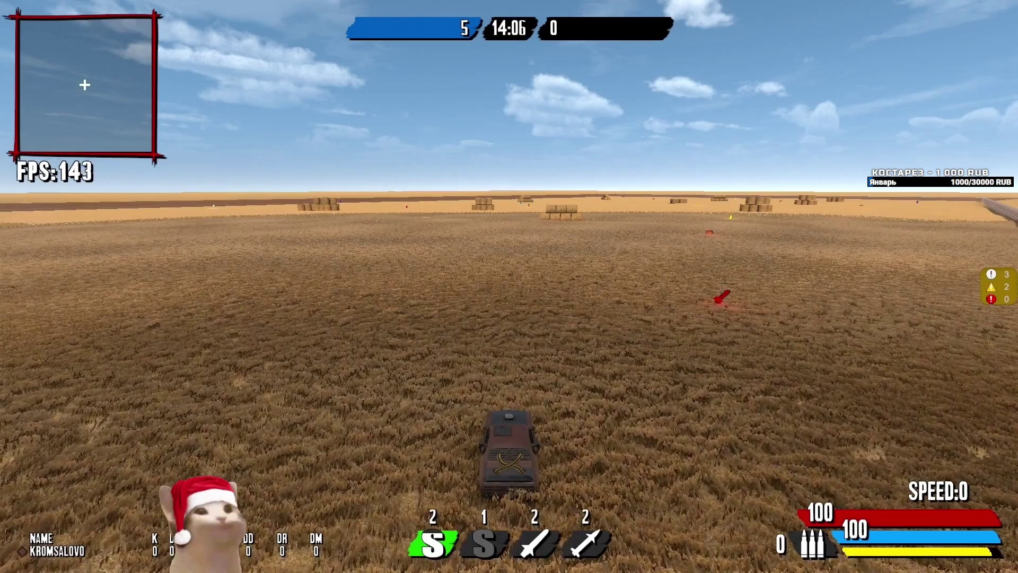
key("Escape")
Step: Browse Google image results for 'wheat height' in a new tab, then return to the Kroms Car Combat tab
left_click(910, 11)
type("высота")
key("Escape")
key("alt+shift")
type("wheat height")
key("Return")
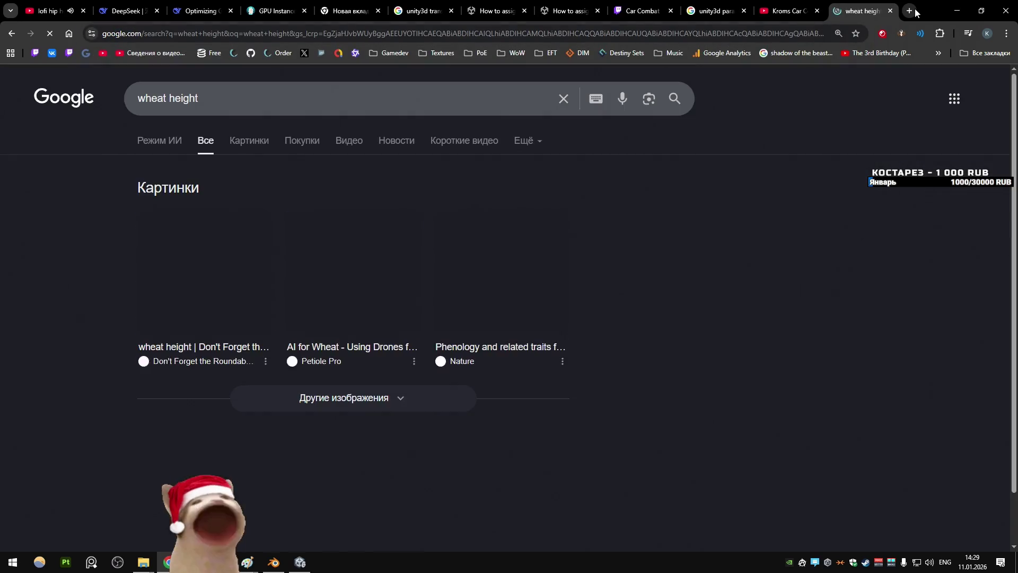
left_click(251, 142)
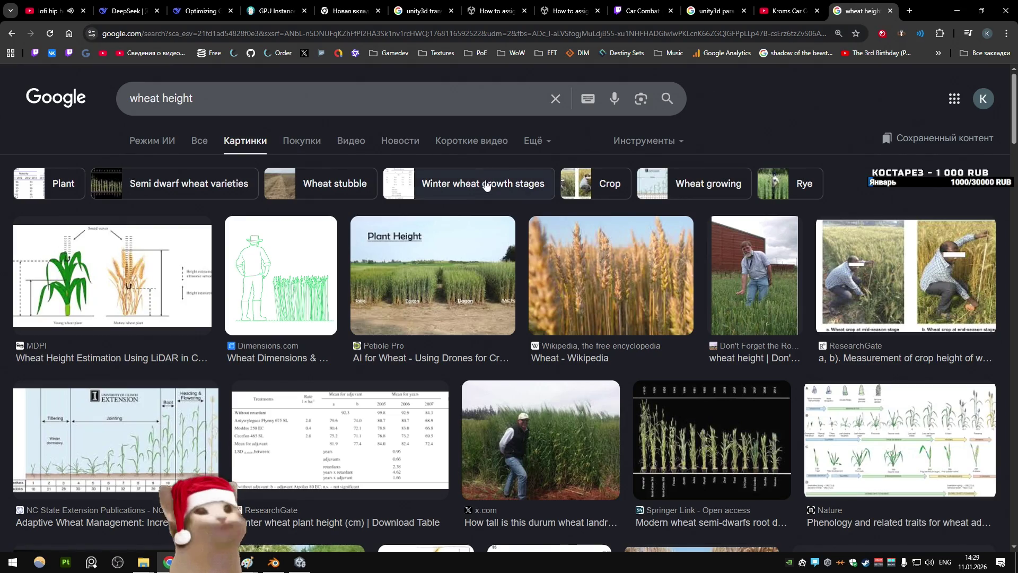
scroll(490, 196, "down", 6)
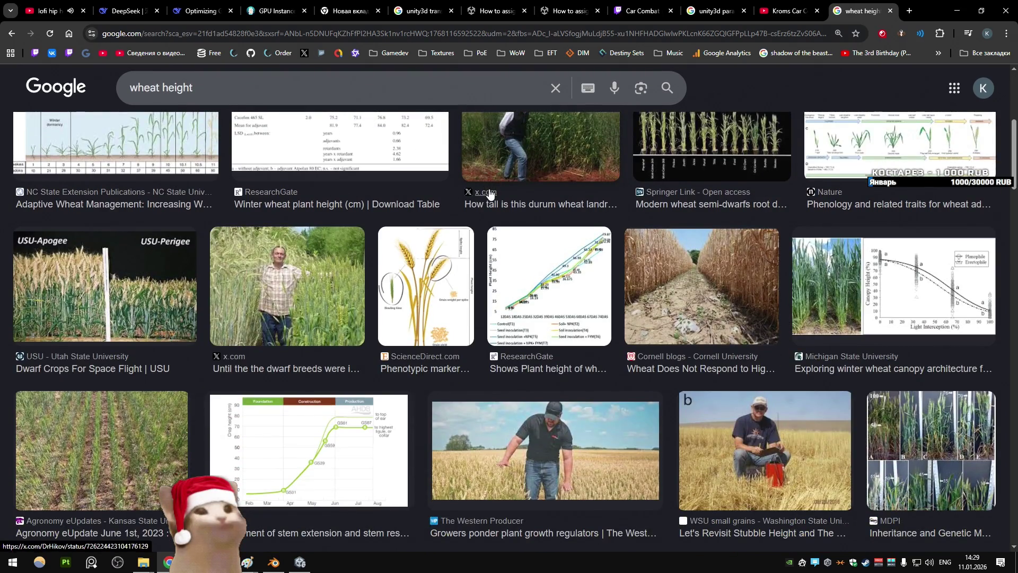
left_click(786, 10)
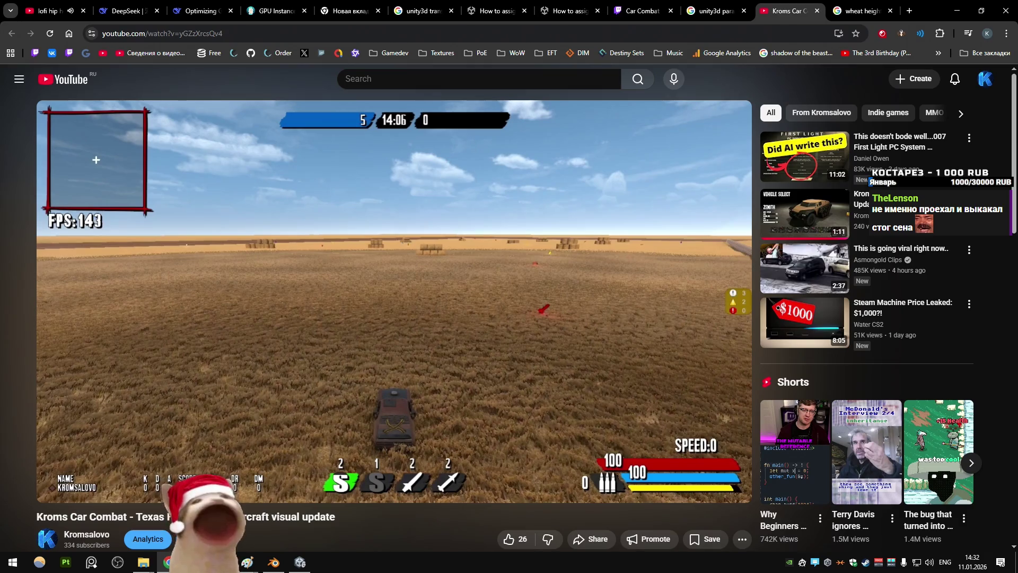
Step: Minimize the browser, Blender, Visual Studio and Paint windows, then stop Play mode in Unity
mouse_move(533, 380)
left_click(958, 11)
left_click(959, 5)
left_click(960, 5)
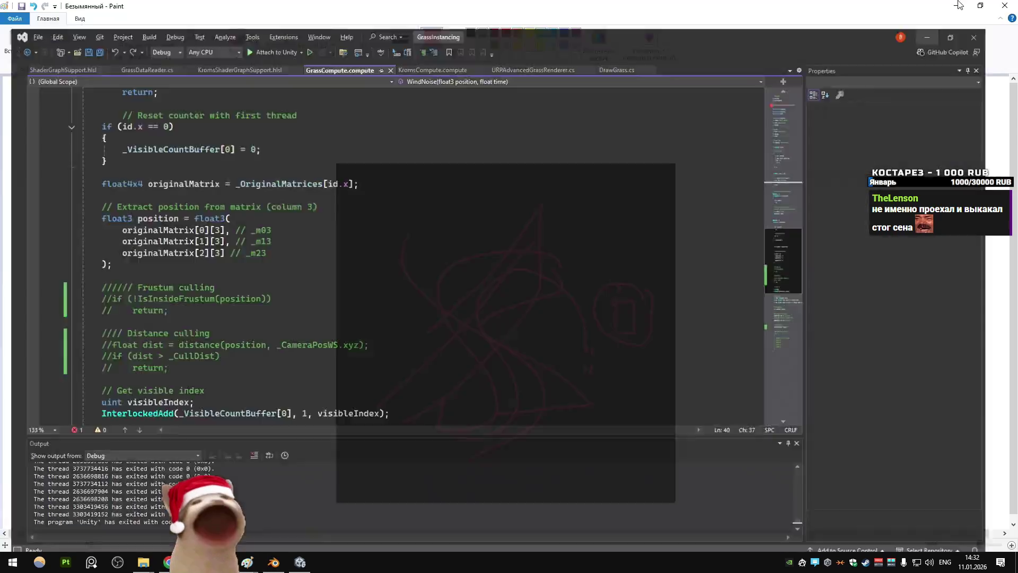
left_click(961, 5)
left_click(535, 32)
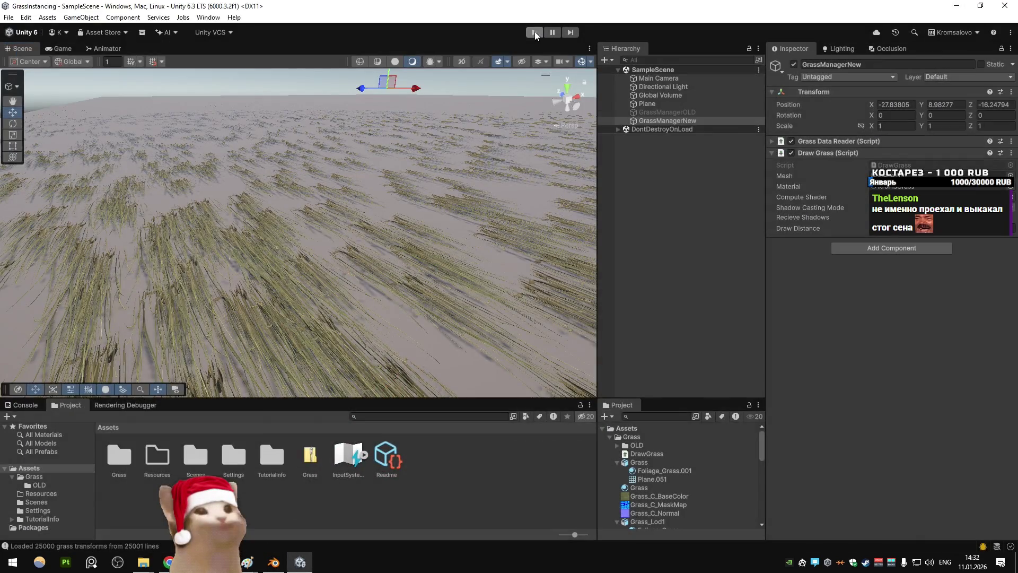
Step: In Blender, export the grass blade Plane.051 as FBX, overwriting Grass.fbx
left_click(274, 562)
left_click(515, 287)
right_click(521, 260)
left_click(520, 261)
double_click(375, 188)
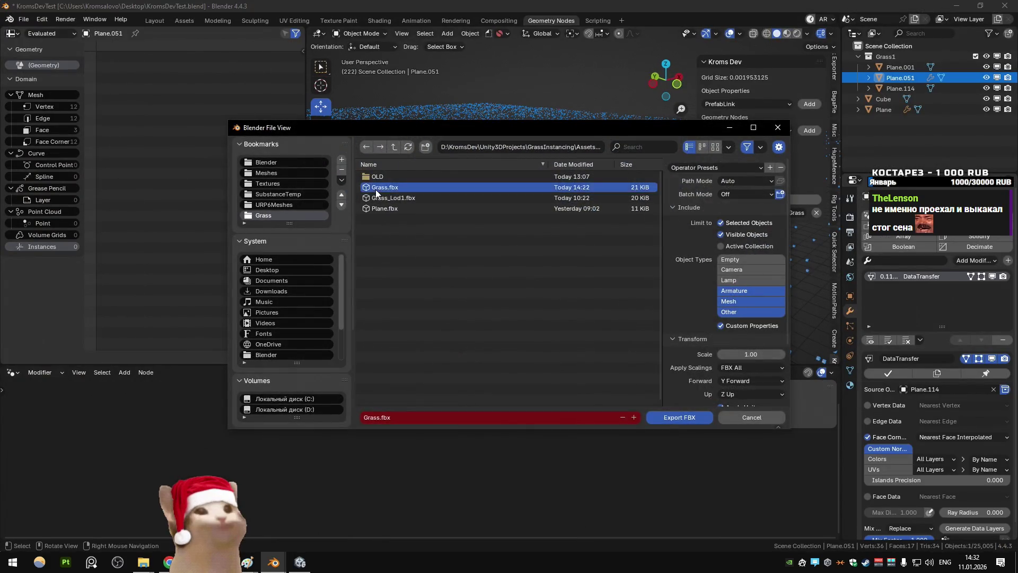
Step: Save the Blender file, re-export the blade over Grass.fbx, and return to Unity
key("ctrl+s")
right_click(661, 182)
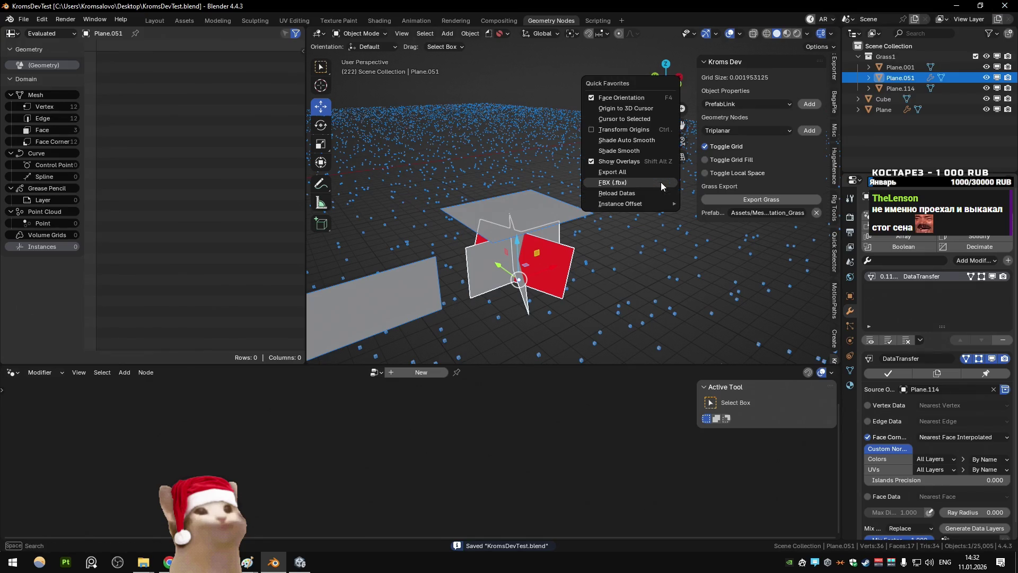
left_click(661, 182)
double_click(406, 189)
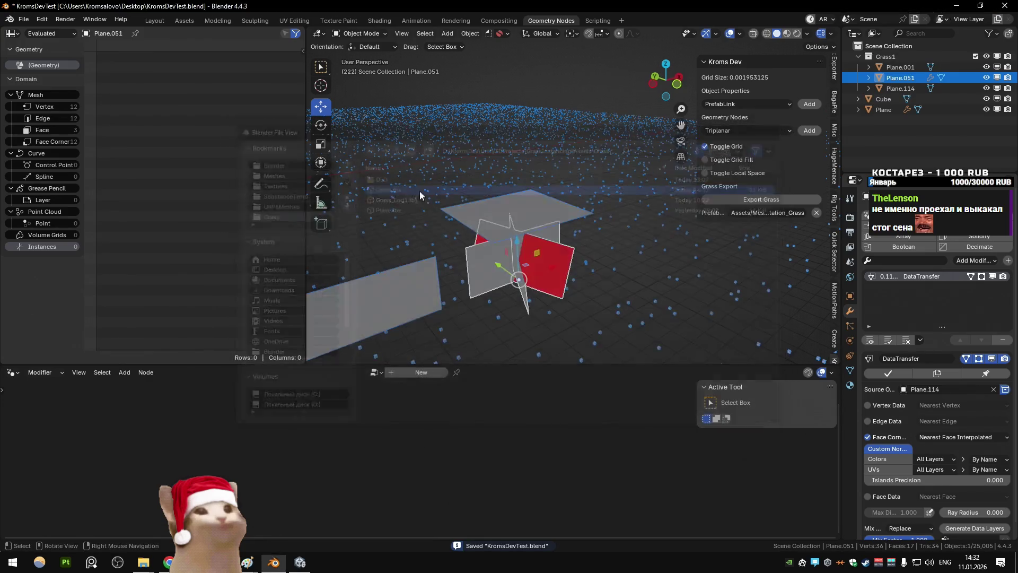
key("alt+Tab")
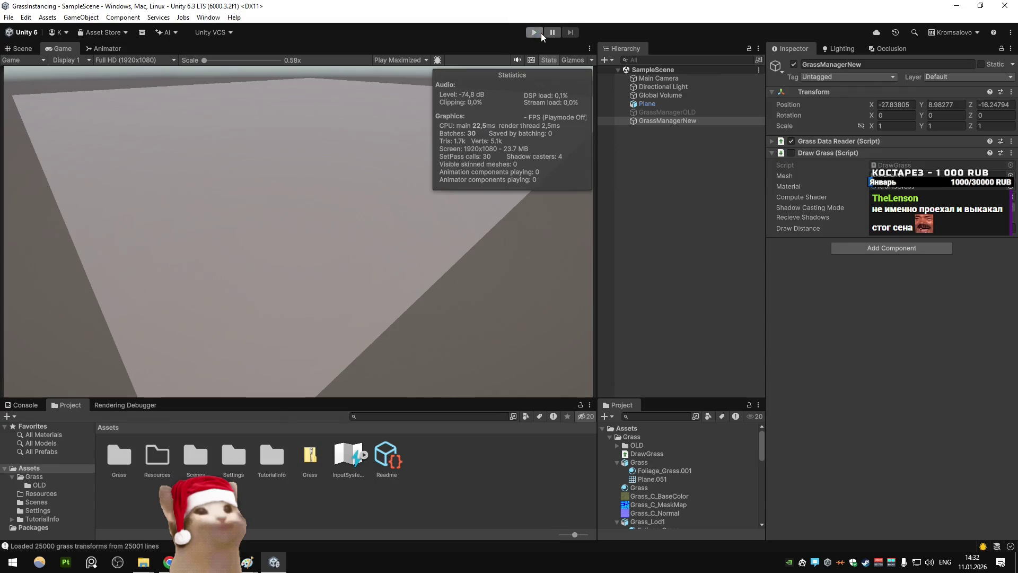
Step: Play the scene to check the re-exported blade's grass field (25,000 transforms, ~230 FPS), then stop
left_click(536, 33)
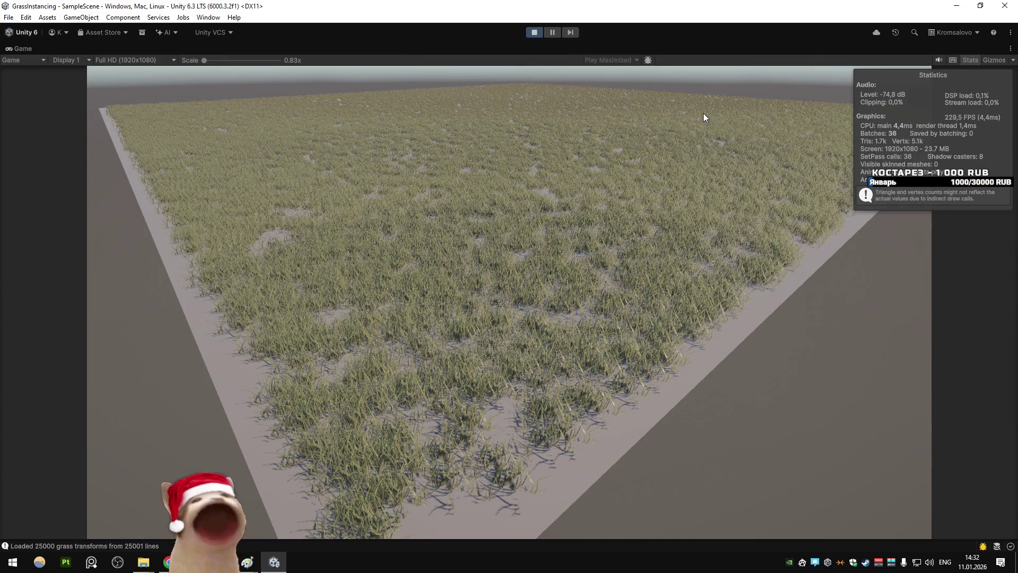
left_click(534, 32)
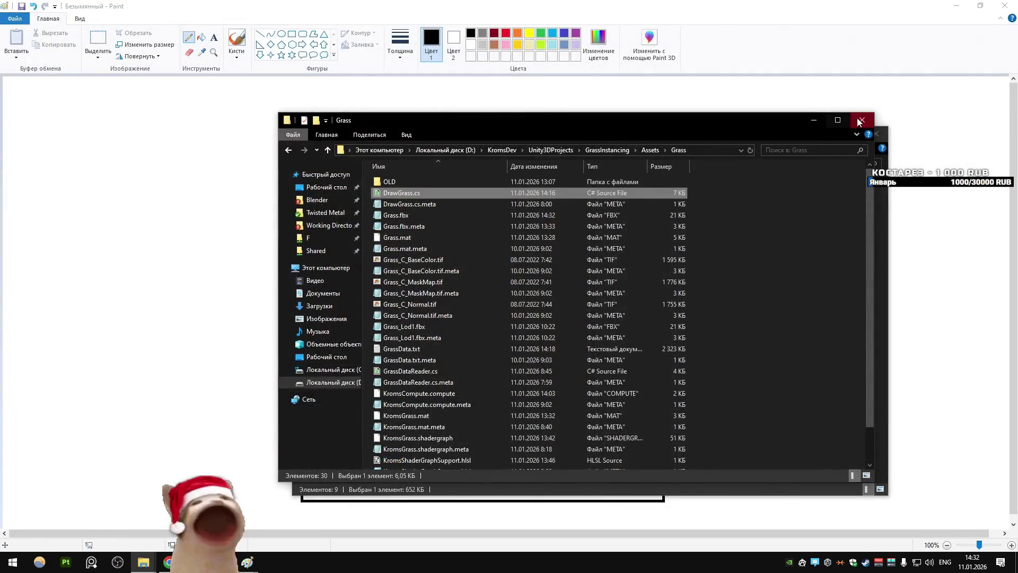
Step: Close Explorer and Paint unsaved, then launch Krom's Car Combat and host a match to Vehicle Select
left_click(874, 139)
left_click(517, 286)
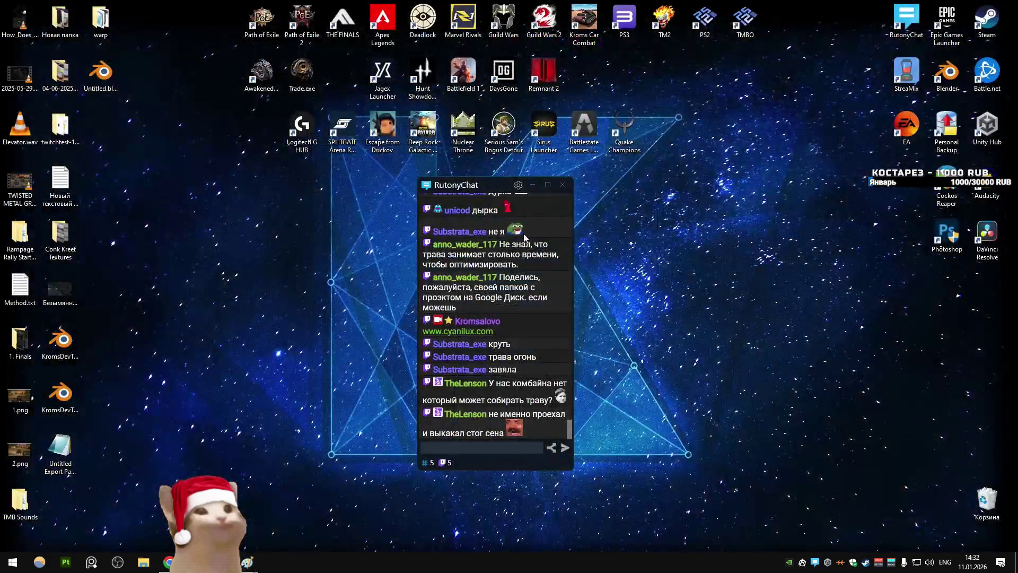
double_click(584, 21)
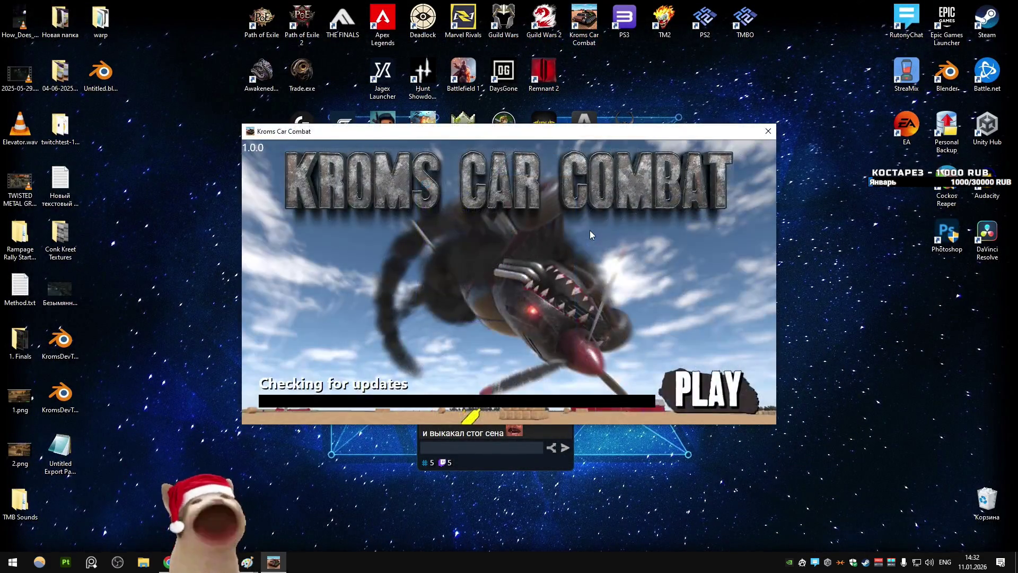
left_click(59, 451)
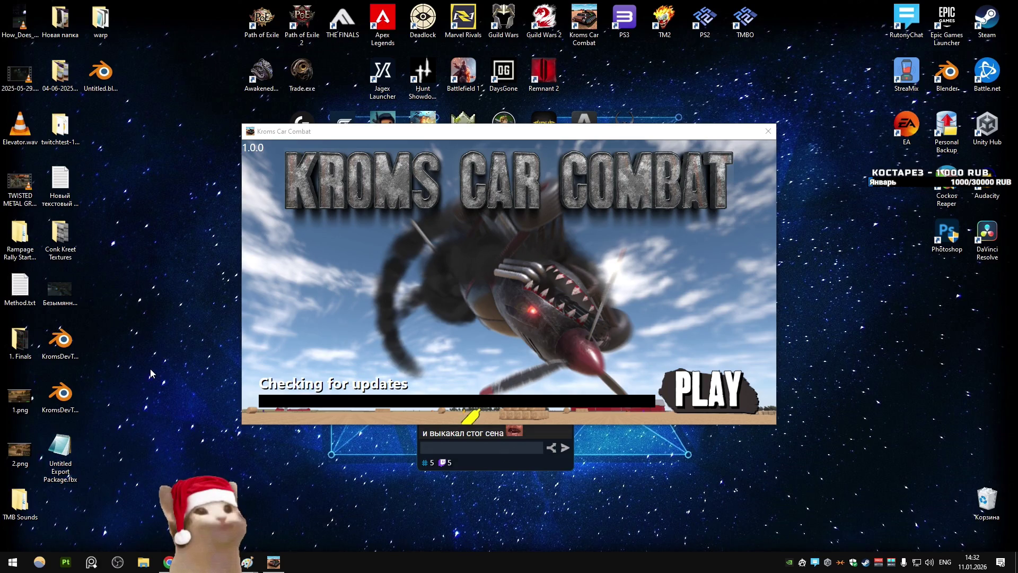
left_click(709, 392)
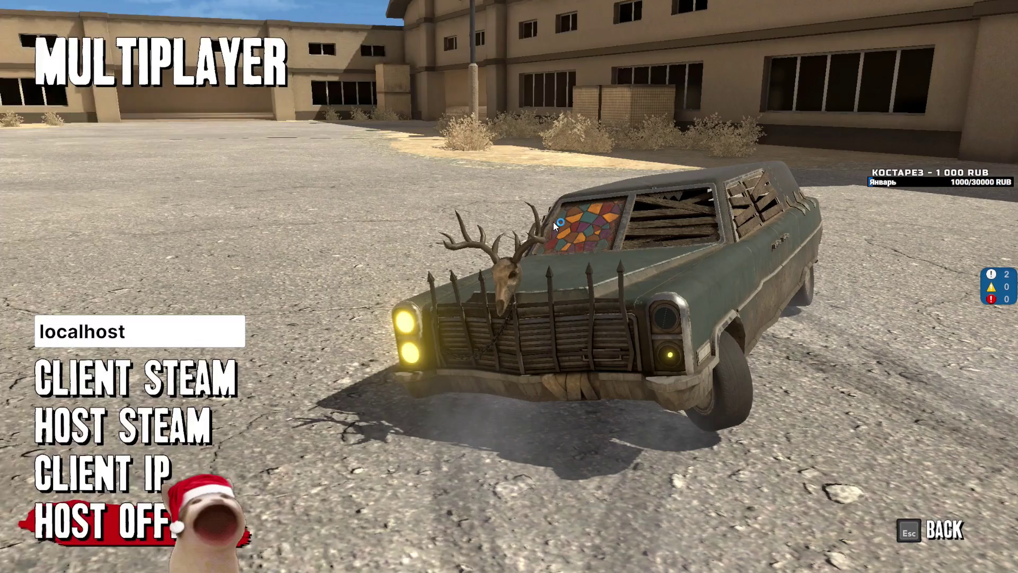
key("Return")
key("Return")
key("Return")
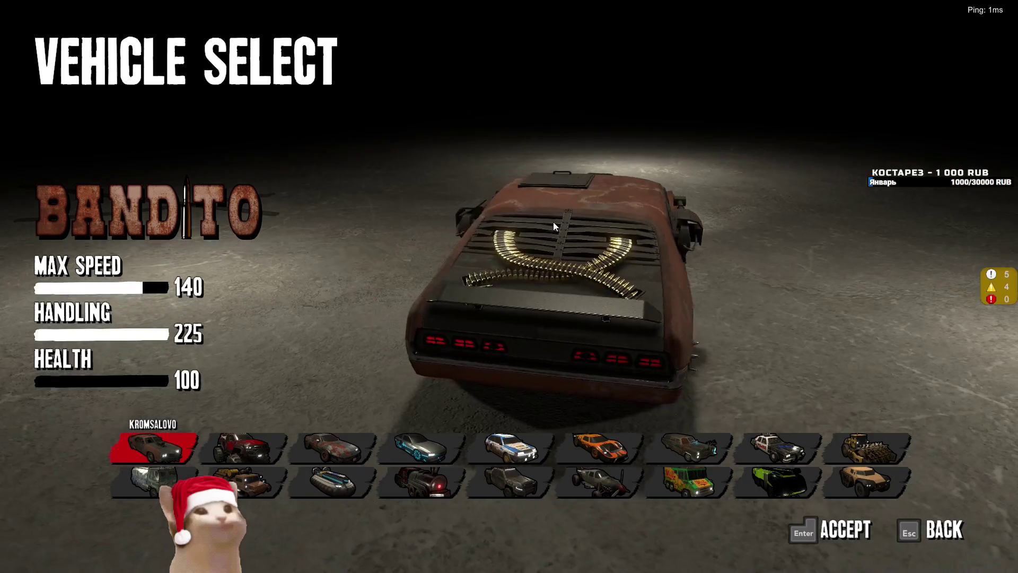
Step: Cycle through Rampage, Schizm, Sandstorm and Revenant, settling on the Pulse car
key("Right")
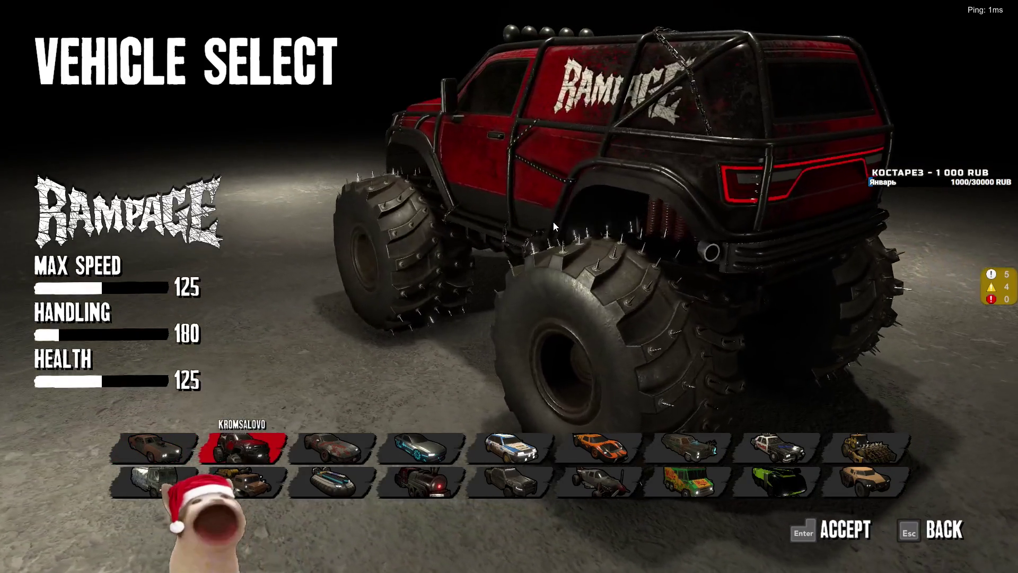
key("Right")
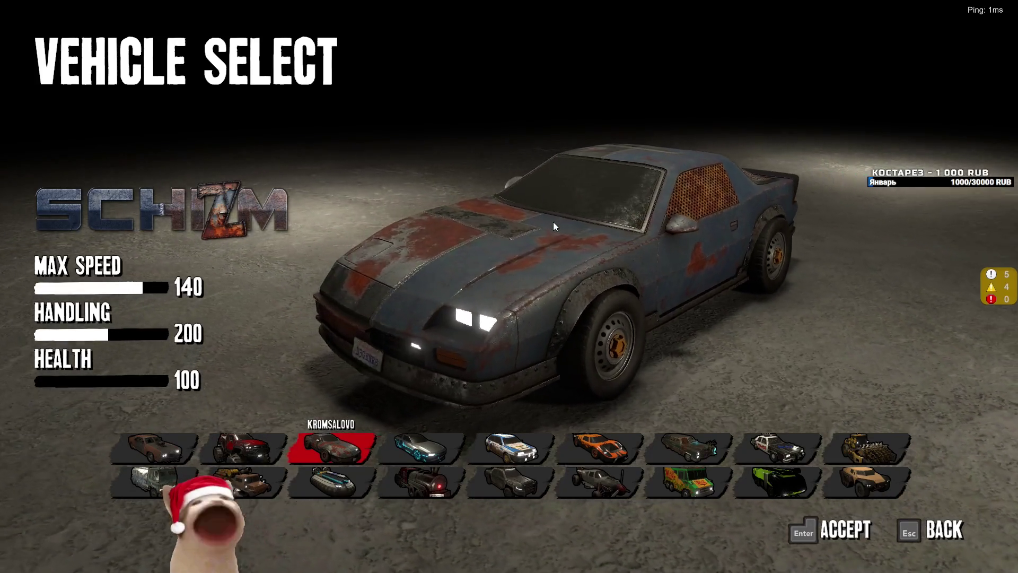
key("Right")
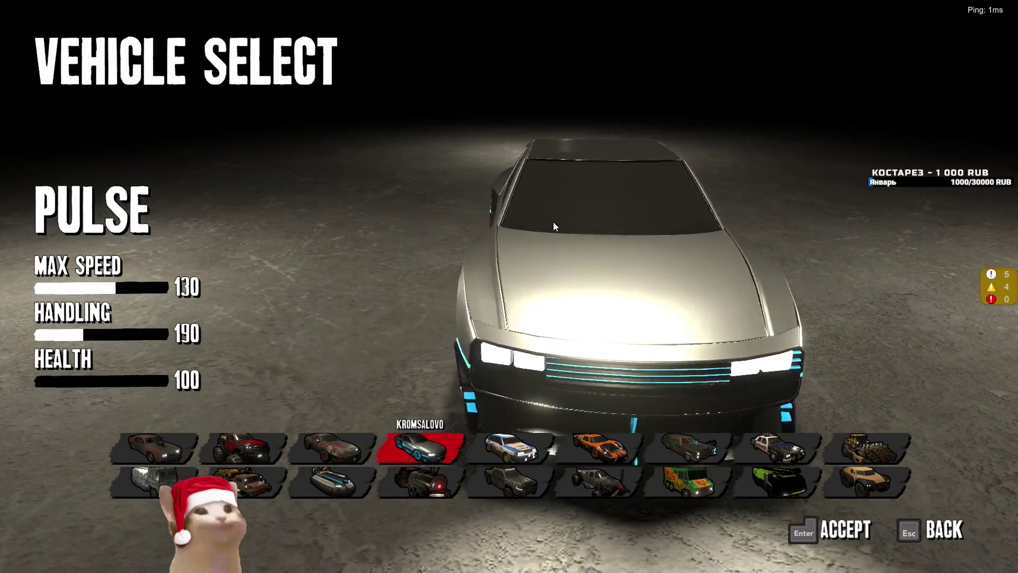
key("Right")
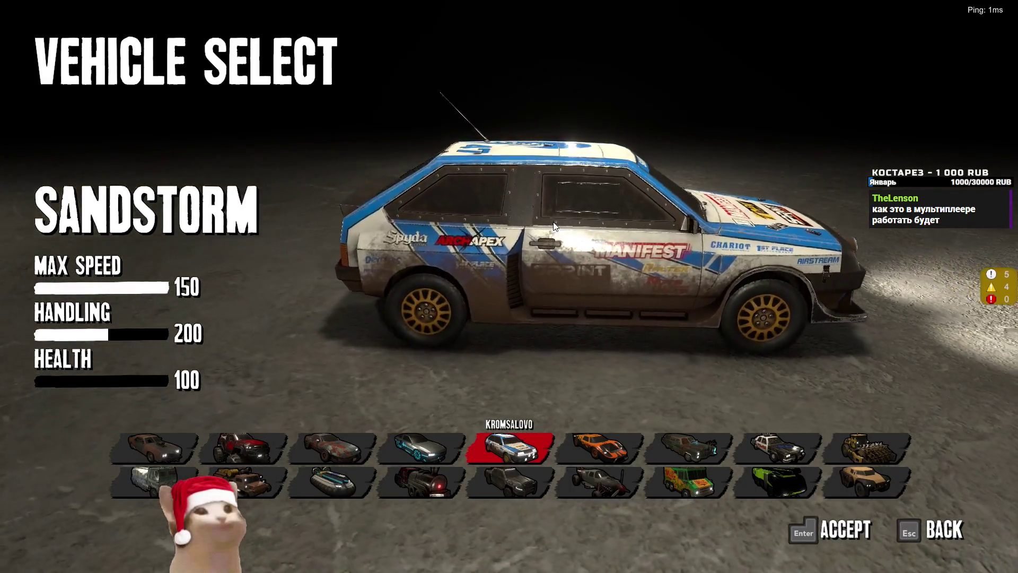
key("Right")
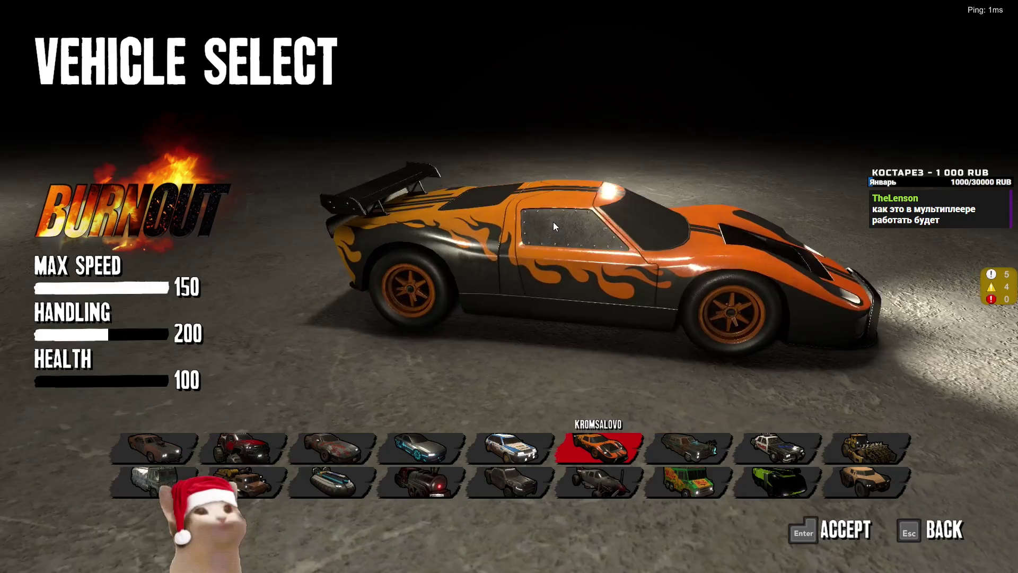
key("Right")
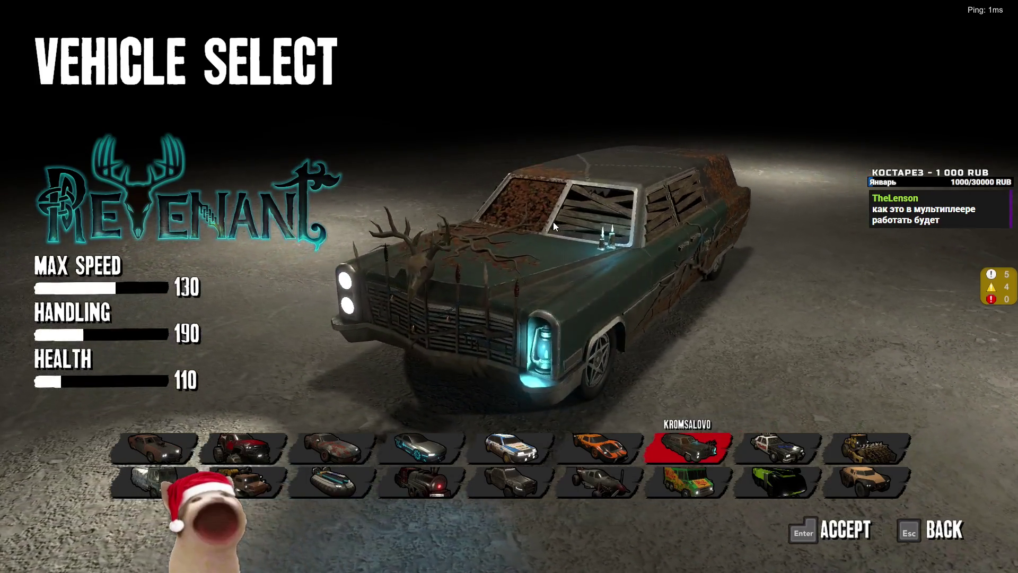
key("Left")
key("Left")
key("Left")
key("Right")
key("Right")
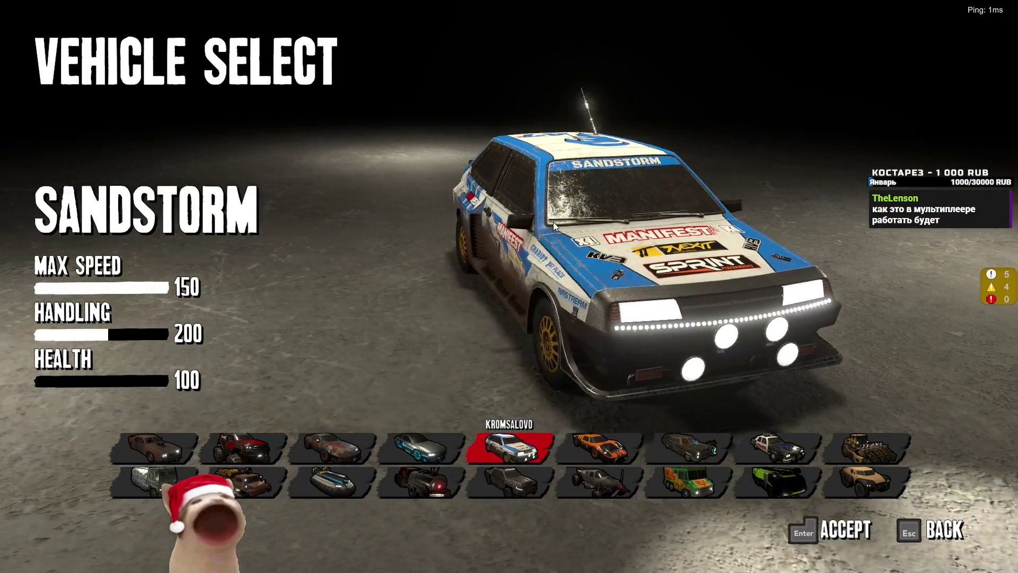
key("Left")
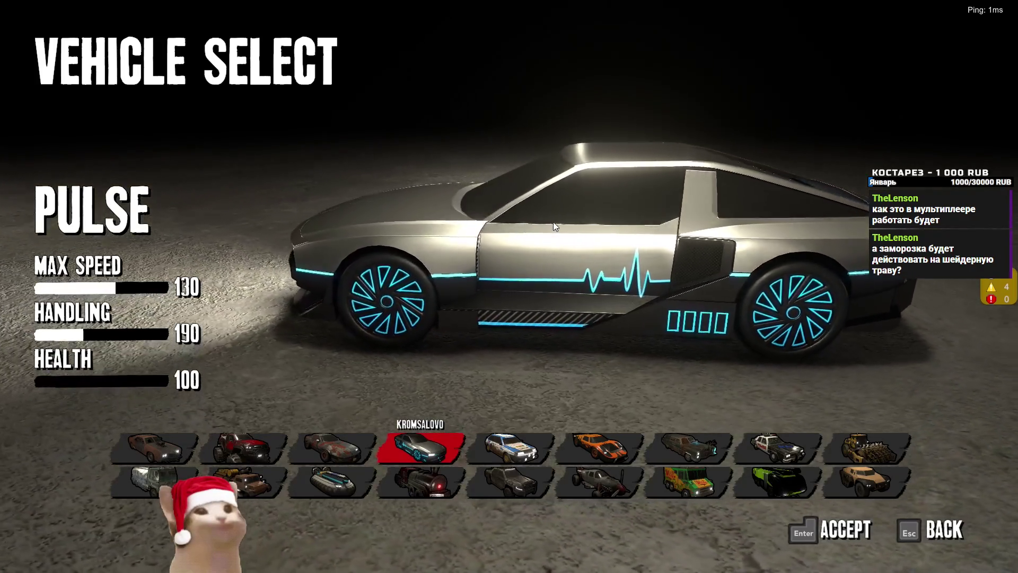
Step: Open the Start menu, type 'pa', dismiss it, then open it again
key("super")
type("pa")
key("Escape")
key("super")
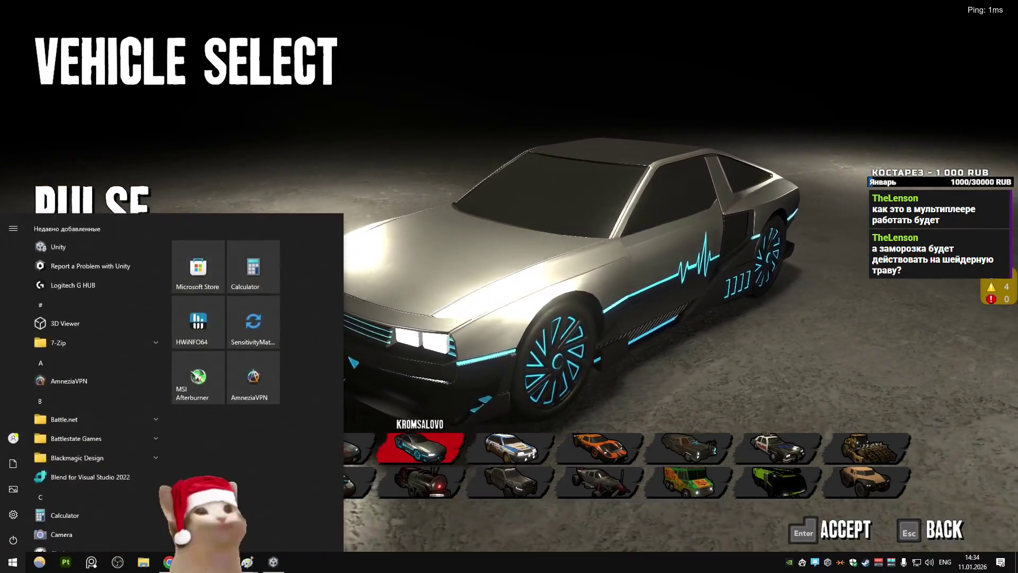
Step: Search 'grass render target' in a new Chrome tab
key("alt+Tab")
left_click(908, 11)
type("gr")
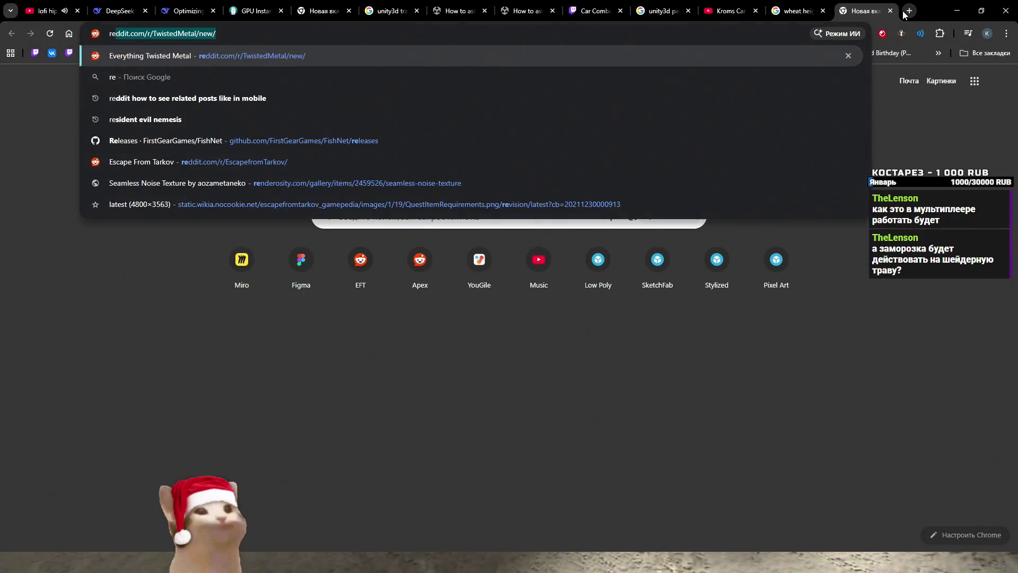
type("a")
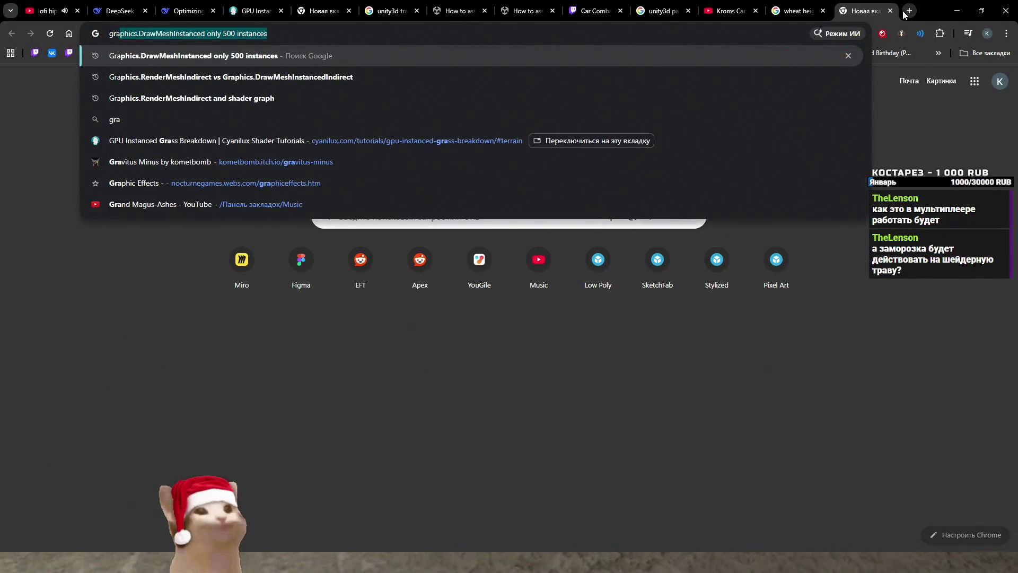
type("ss render target")
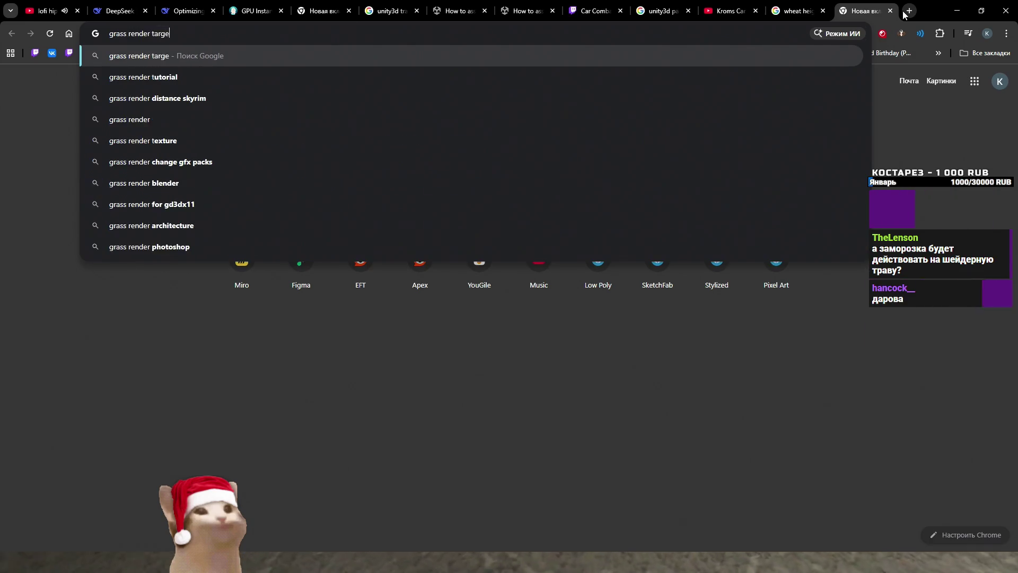
key("Return")
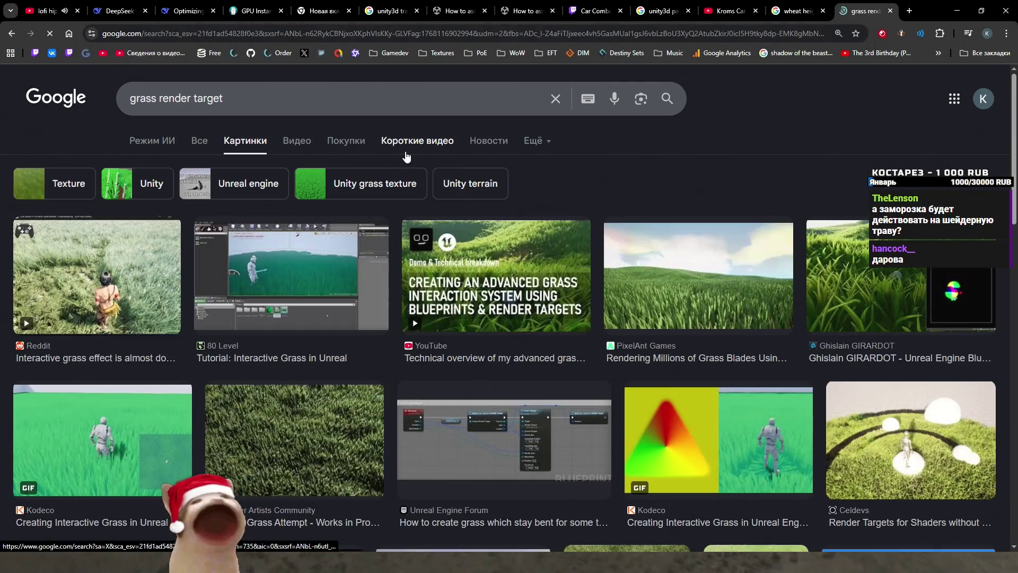
Step: Refine the search to 'snow render target god of war'
left_click(292, 109)
type("god of war")
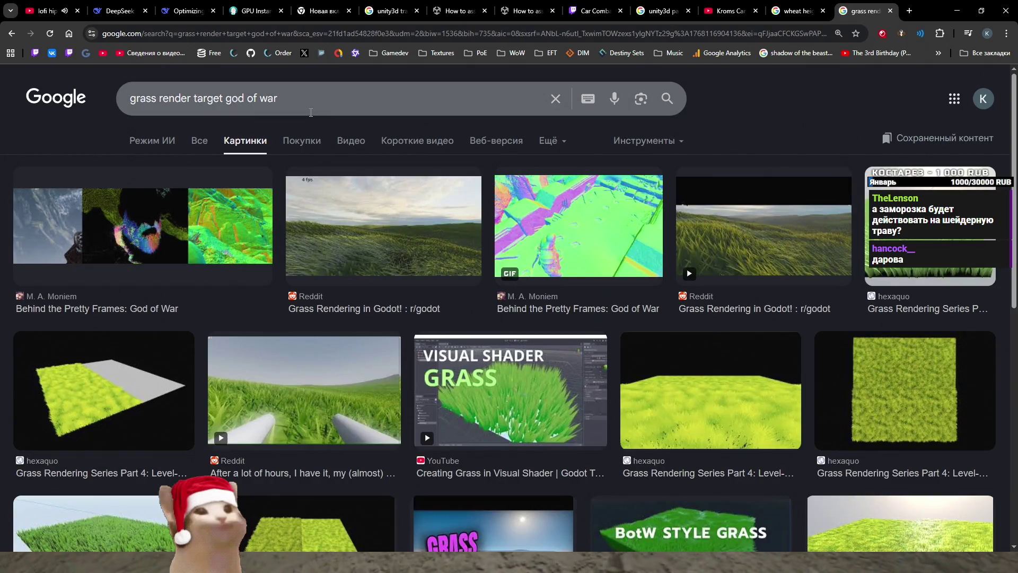
scroll(339, 210, "down", 4)
scroll(340, 209, "up", 4)
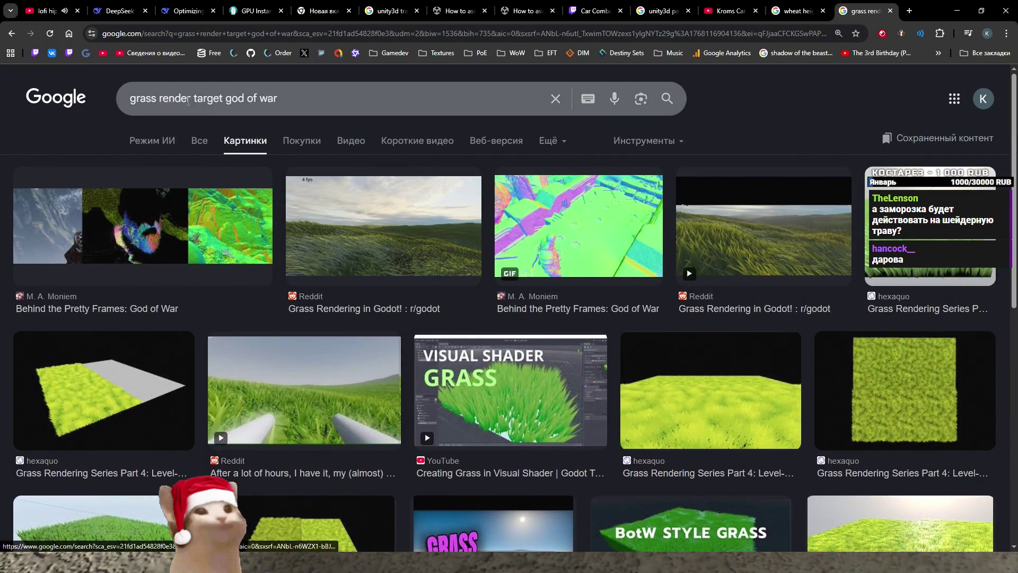
left_click_drag(129, 98, 111, 95)
type("snow")
key("Return")
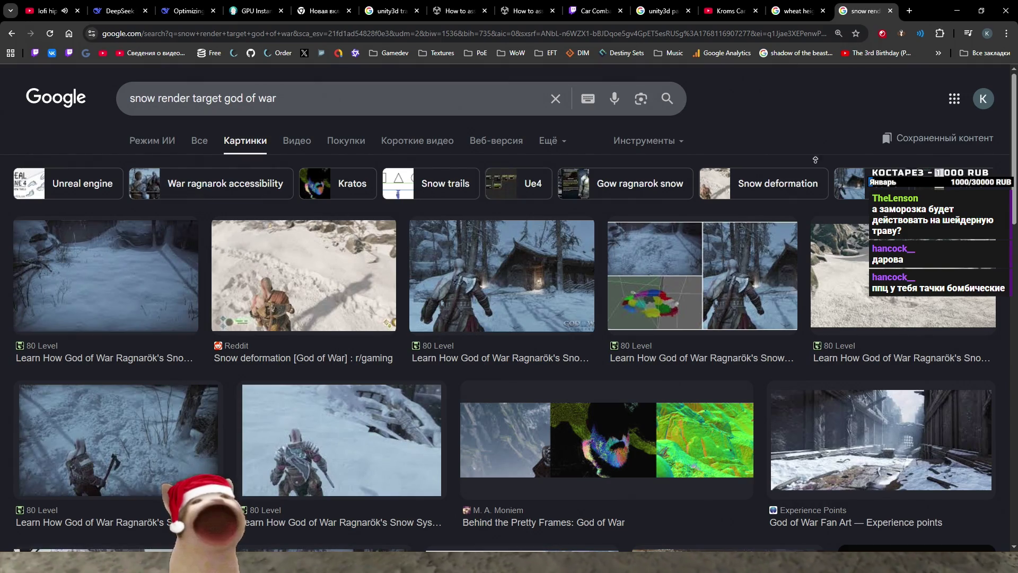
Step: Read the Reddit snow deformation post, then close it
left_click(338, 291)
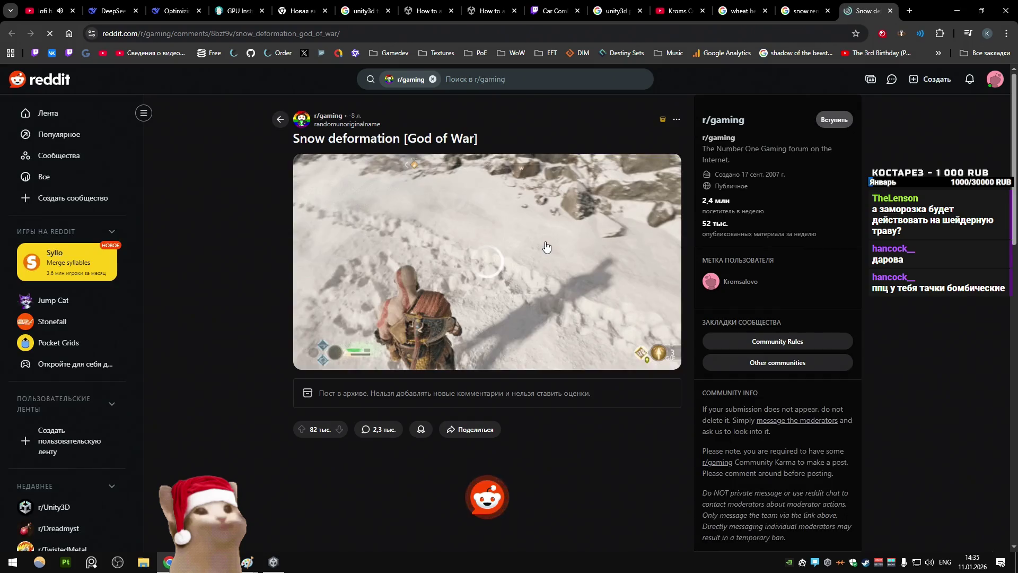
scroll(545, 244, "down", 10)
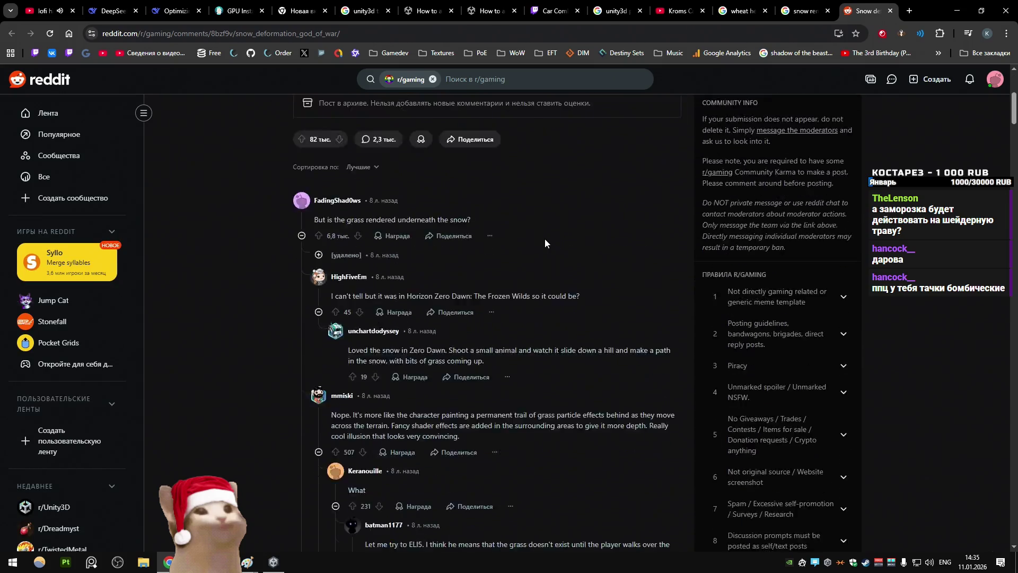
scroll(543, 238, "up", 4)
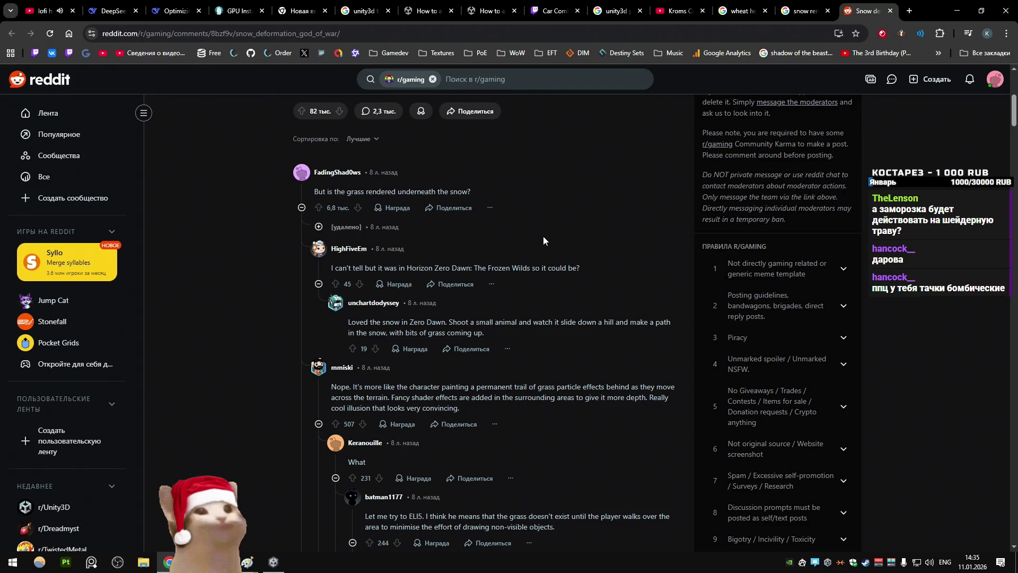
scroll(543, 236, "up", 6)
scroll(543, 242, "down", 6)
scroll(543, 242, "down", 4)
scroll(539, 234, "up", 4)
scroll(542, 224, "down", 2)
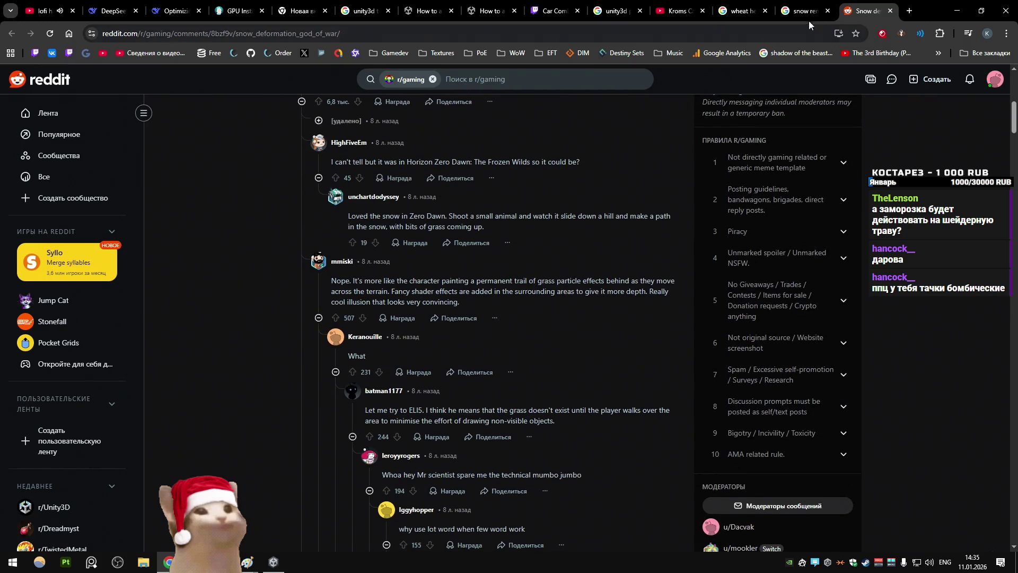
middle_click(861, 4)
Step: Open the GDC Interactive Wind and Vegetation video from the results
scroll(531, 206, "down", 10)
scroll(525, 185, "up", 12)
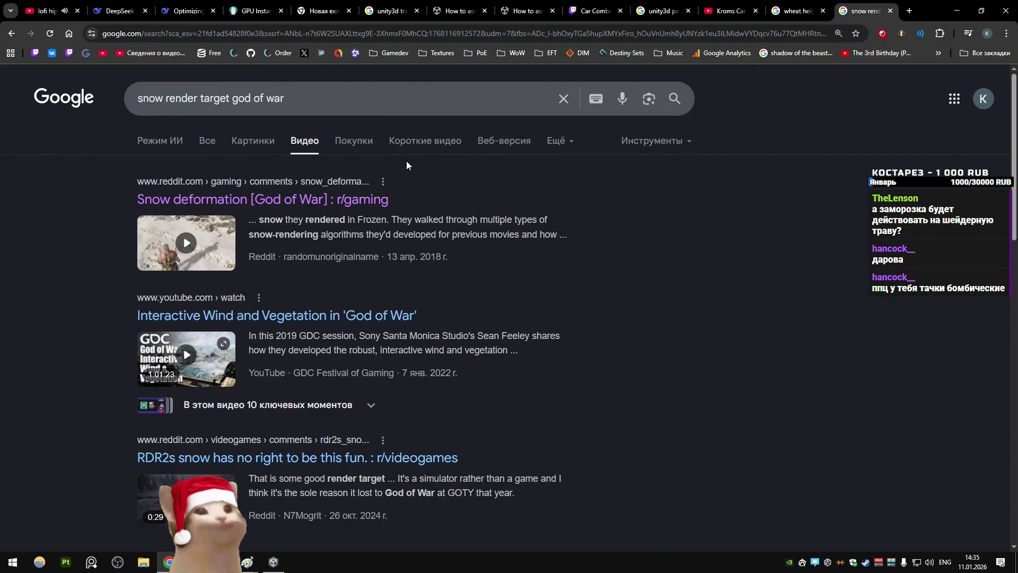
left_click(344, 314)
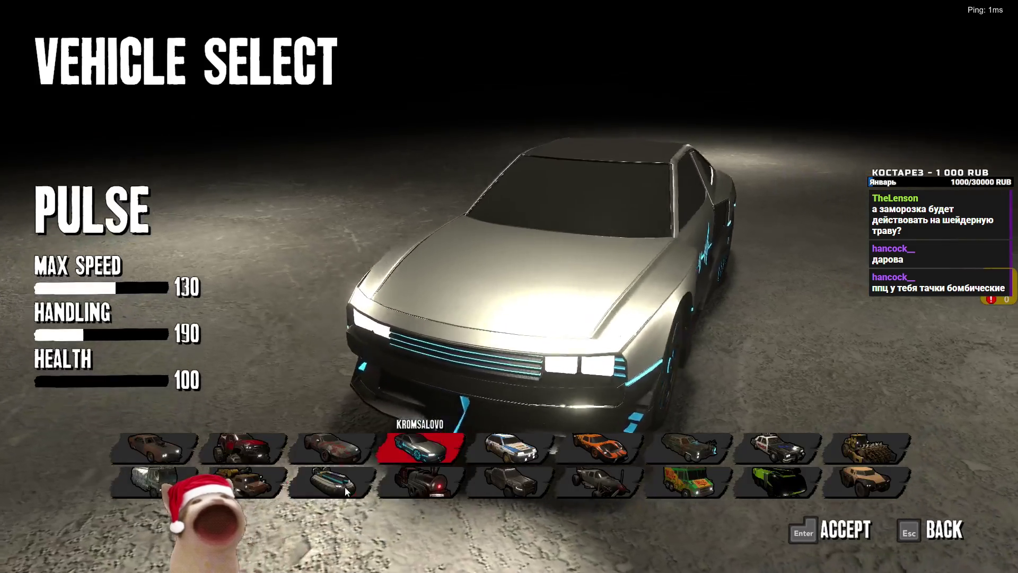
Step: Preview Burnout, Riot, Hazard, Zenith, Typhoon, Mayday, Conductor and Bandito, ending on Apollo
key("Right")
key("Right")
key("Right")
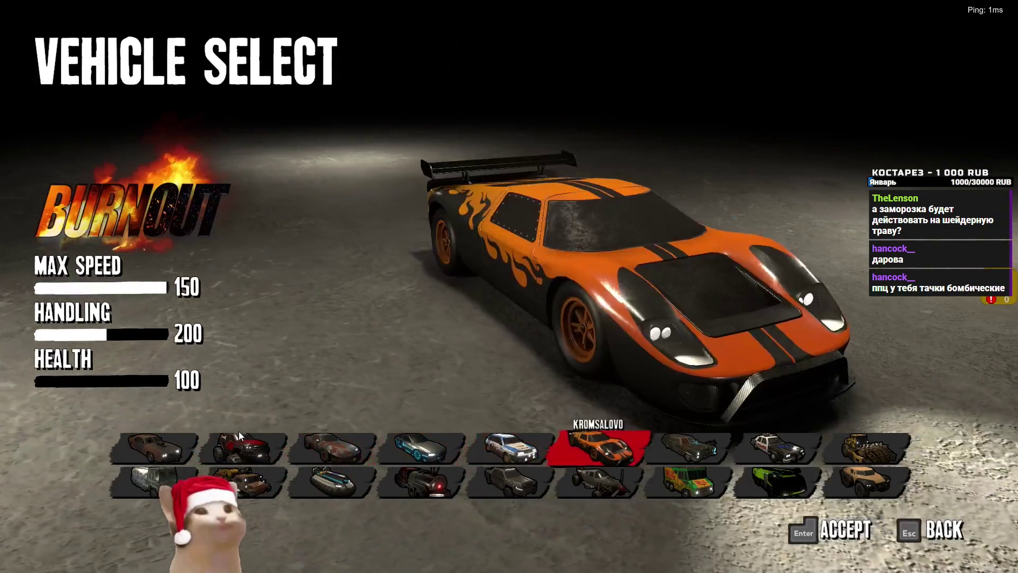
key("Right")
key("Right")
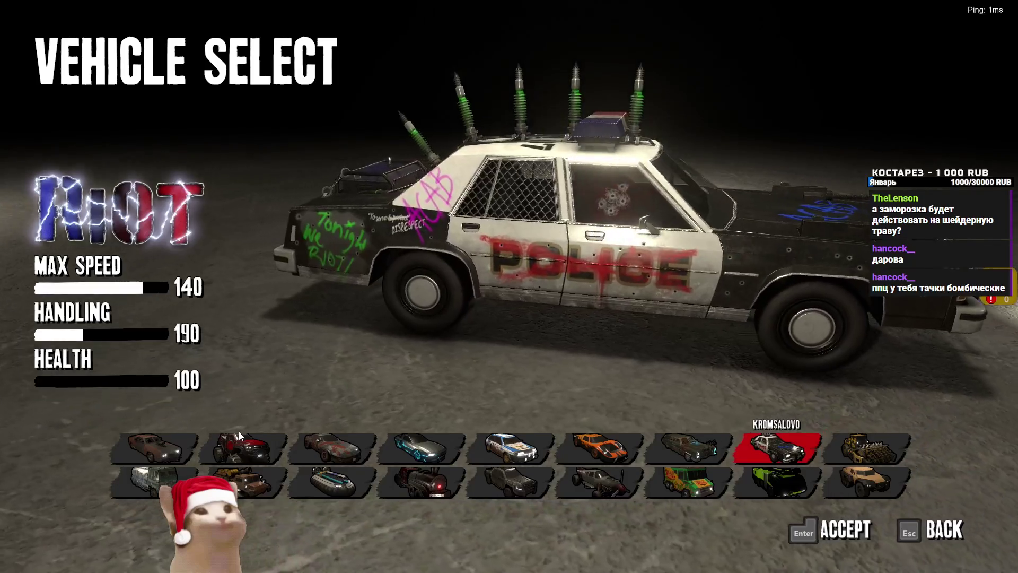
key("Right")
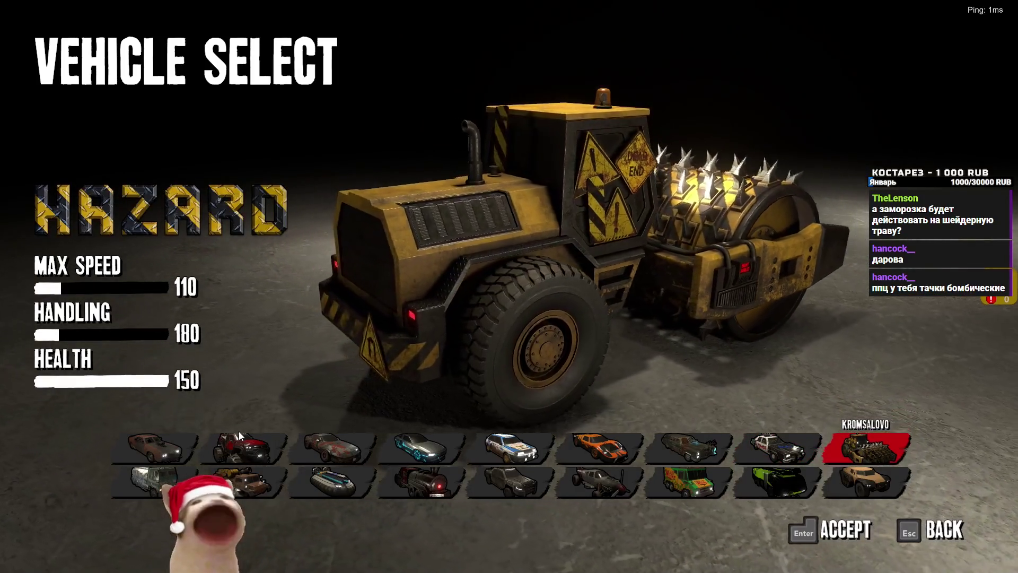
key("Down")
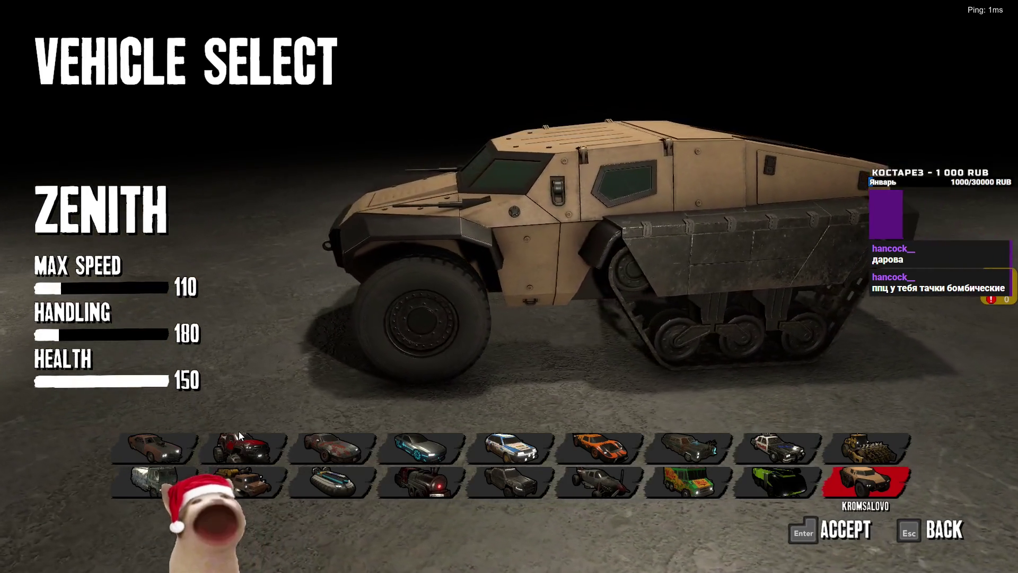
key("Left")
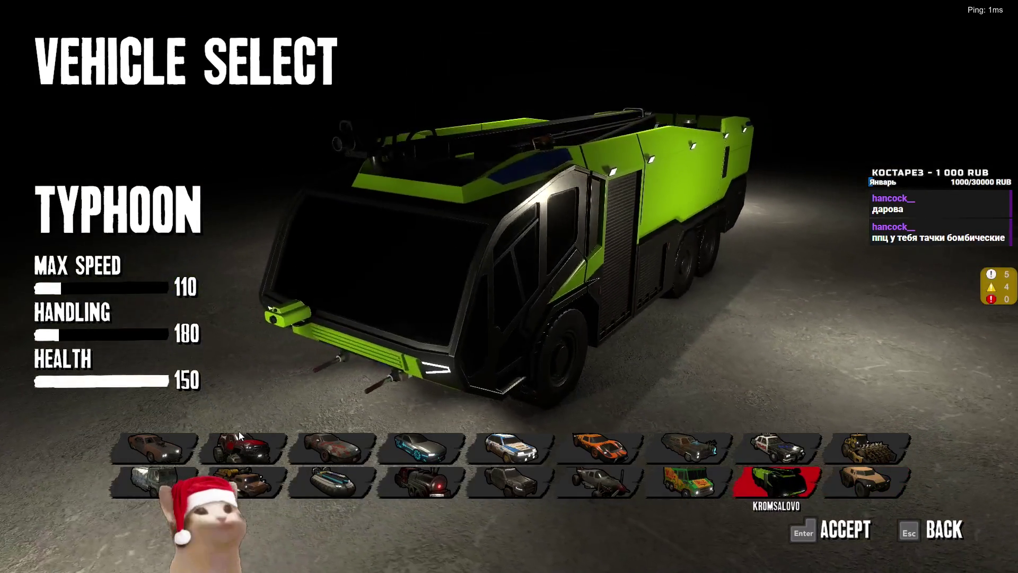
key("Left")
key("Left")
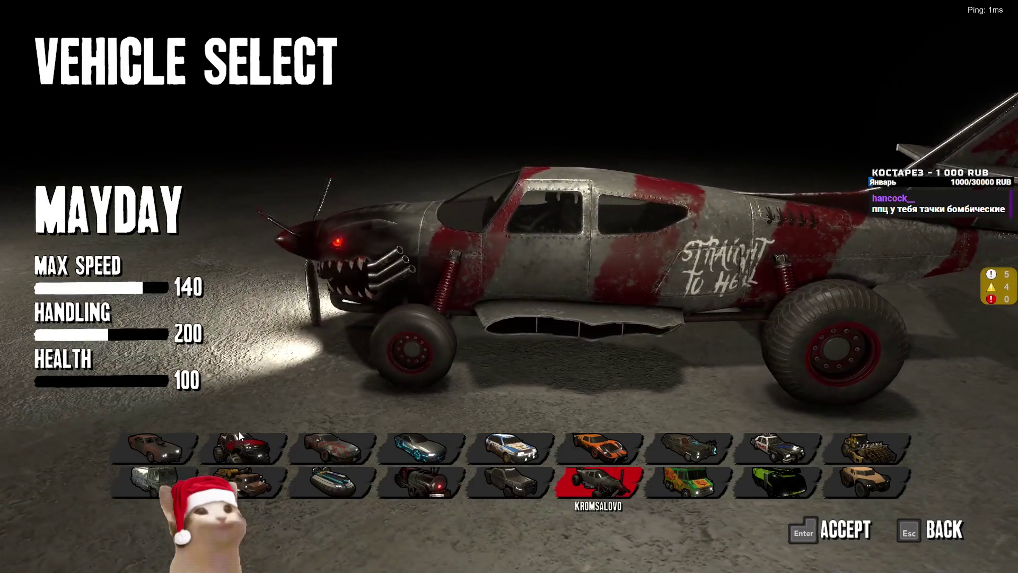
key("Left")
key("Left")
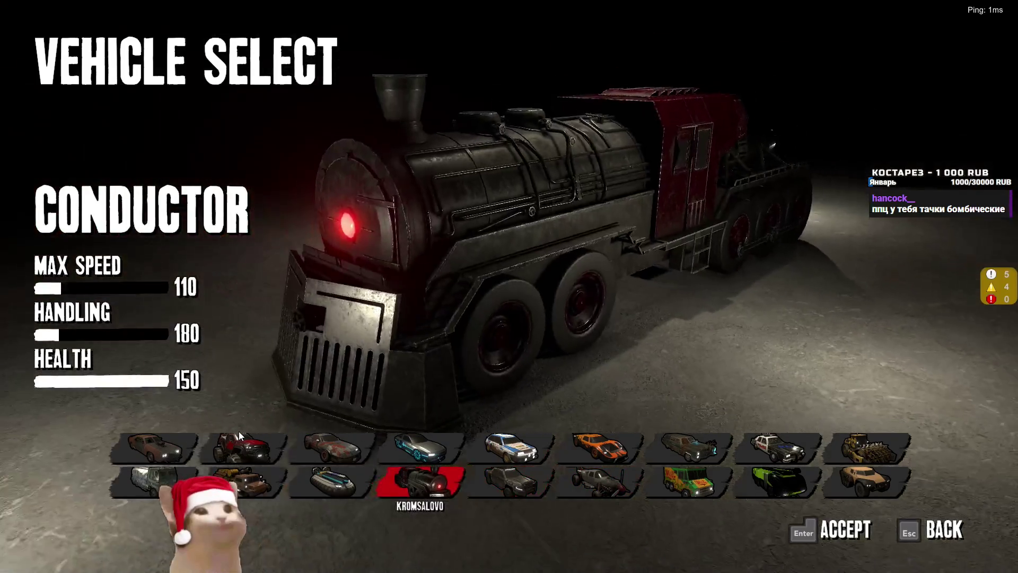
key("Left")
key("Left")
key("Left")
key("Right")
key("Up")
key("Left")
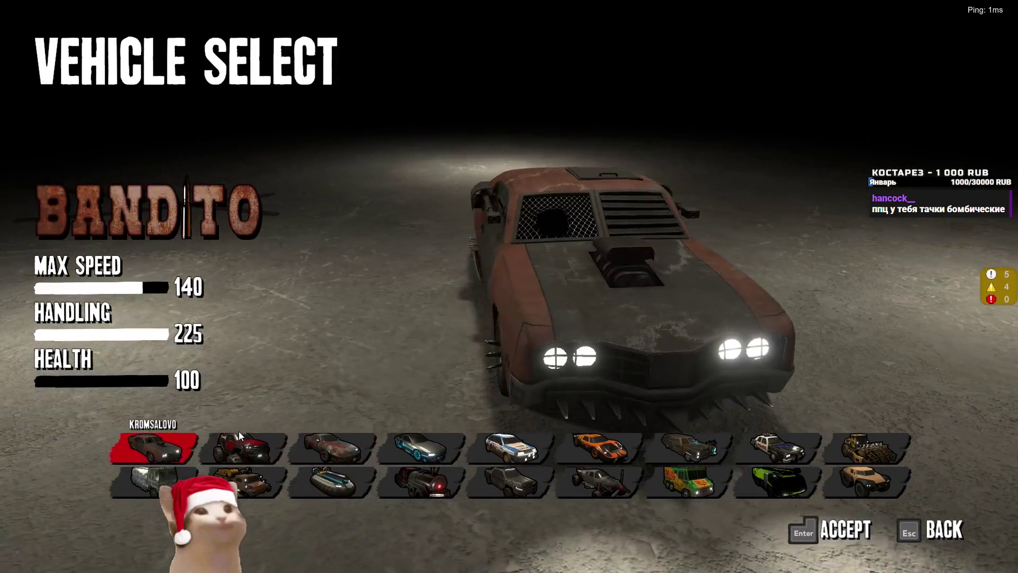
key("Down")
key("Right")
key("Right")
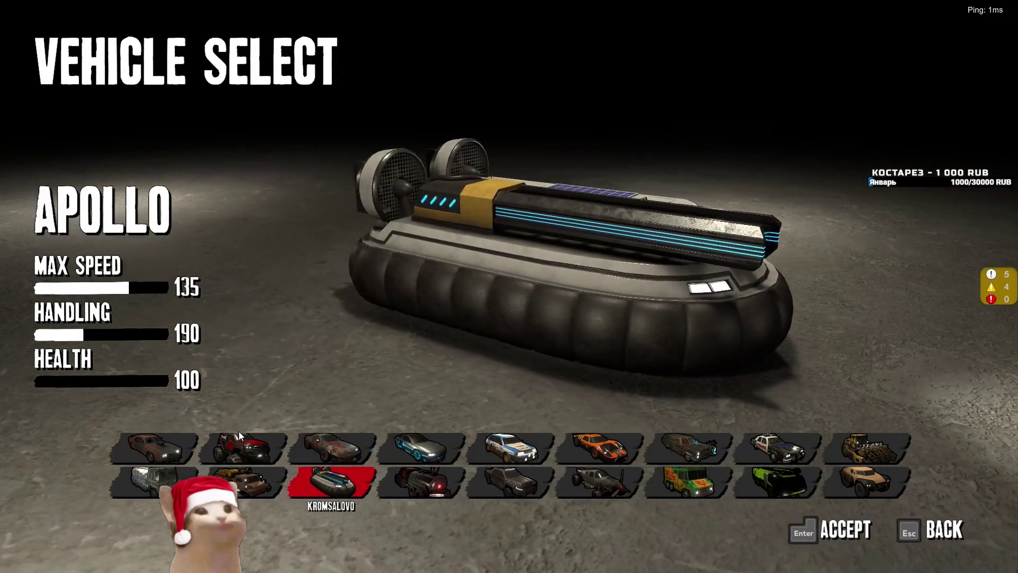
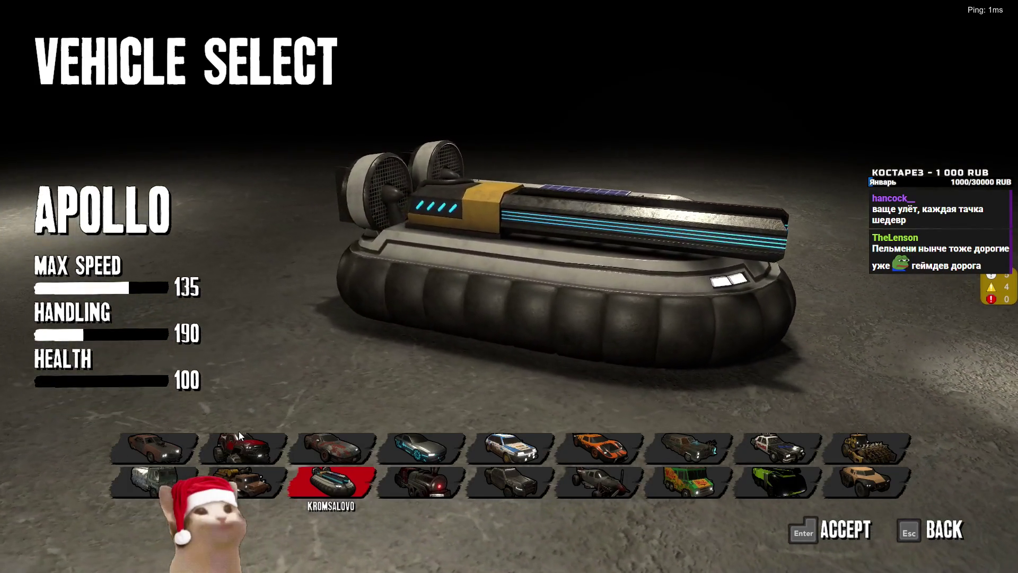
Step: In the God of War wind talk, jump to the Goals chapter at 5:21 and play it
key("alt+Tab")
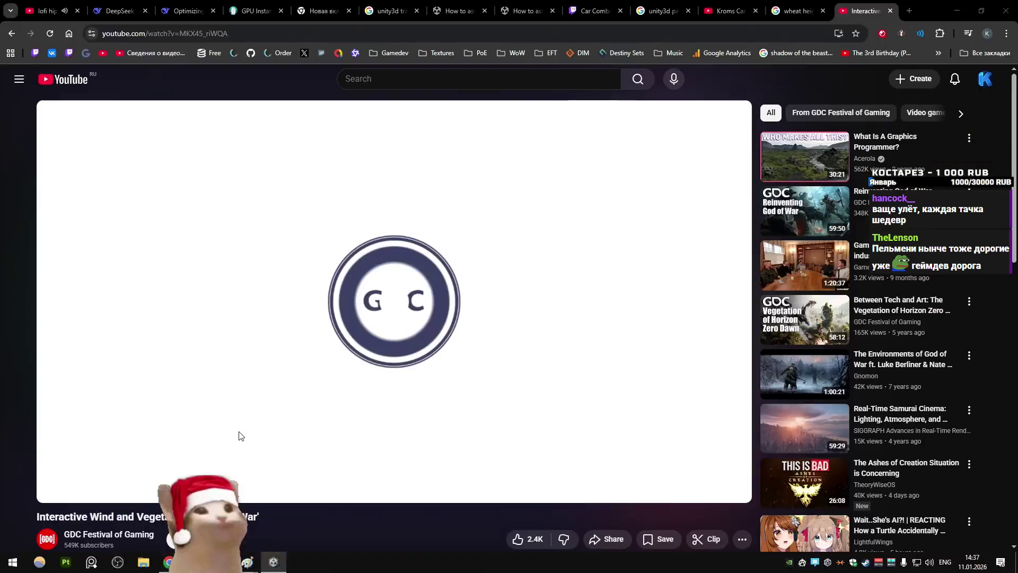
scroll(221, 348, "down", 1)
key("space")
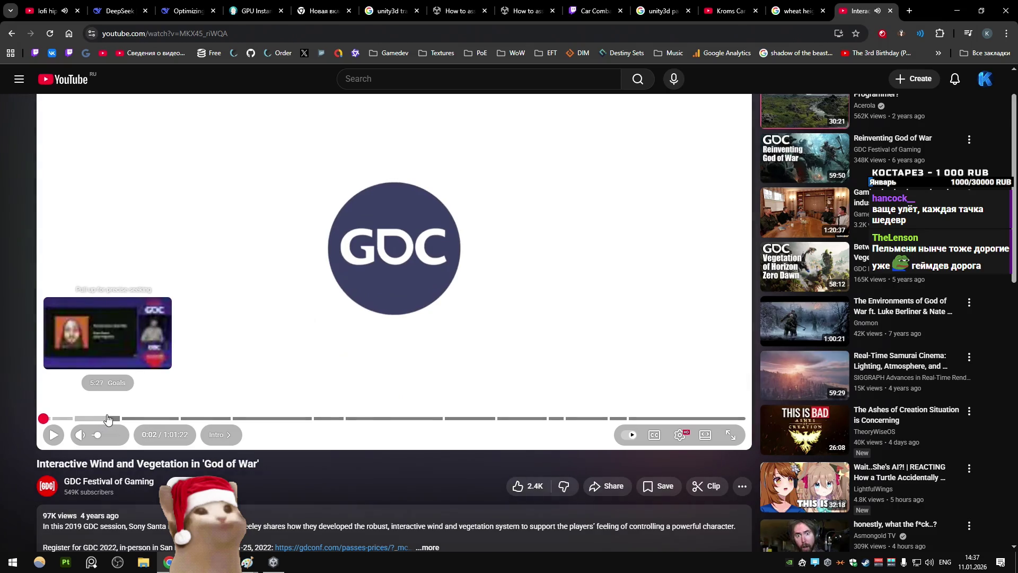
left_click(107, 419)
left_click(257, 290)
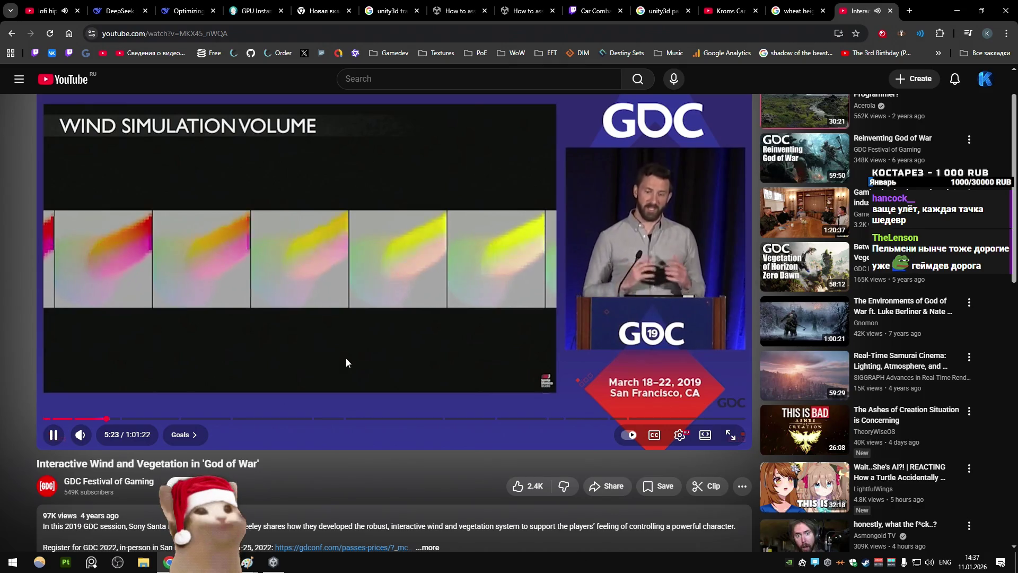
Step: Rewind the talk a few seconds, pause it at 5:24, and return to the car game
key("Left")
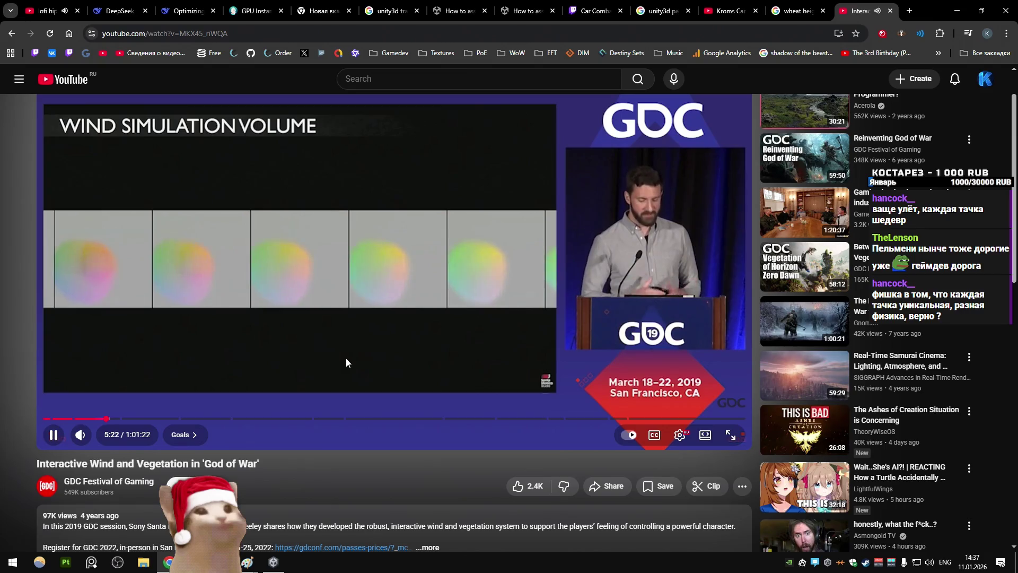
key("space")
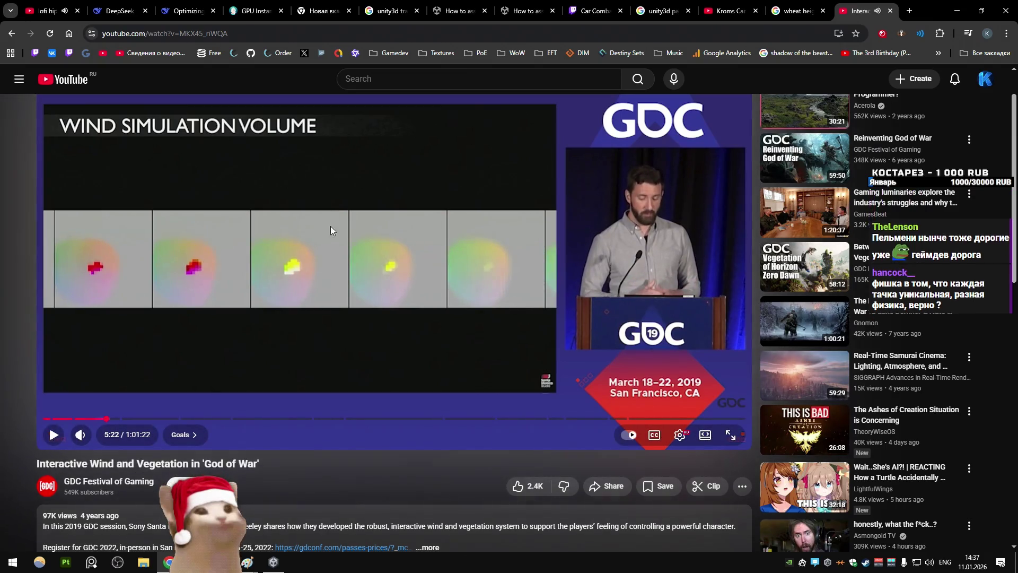
key("space")
key("space")
key("space")
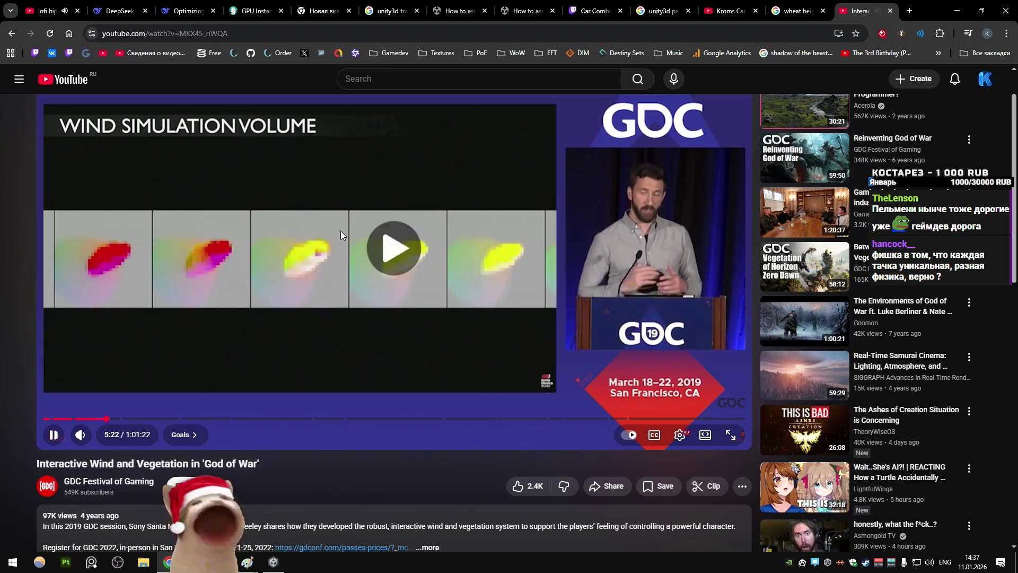
key("space")
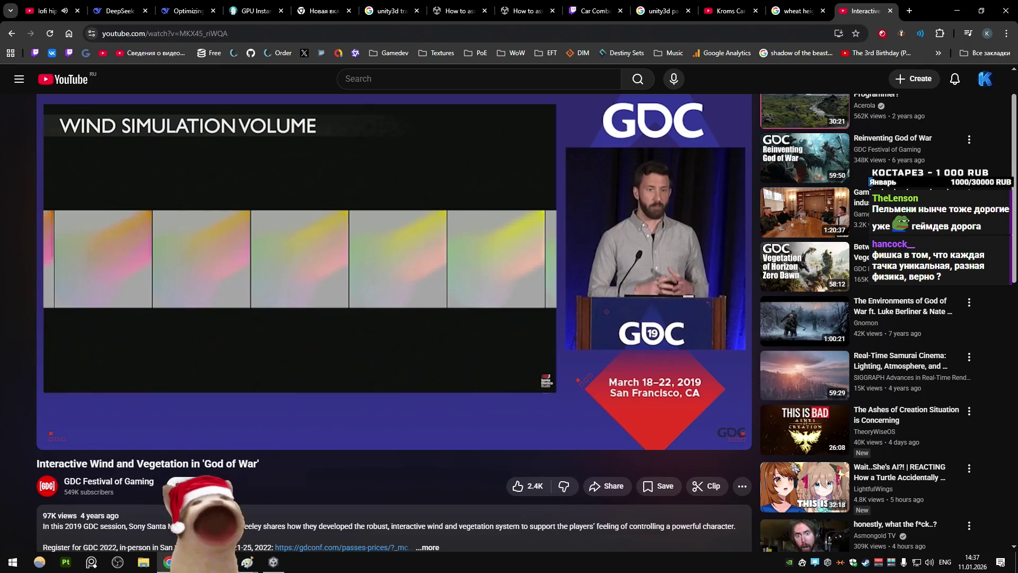
left_click(275, 563)
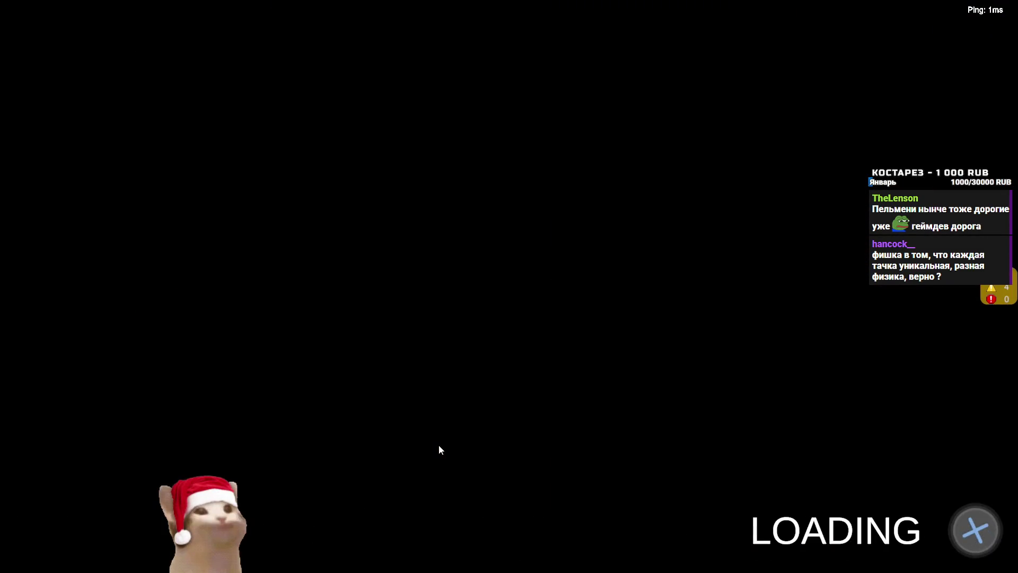
Step: Drive the car through the snowy courtyard and back onto the road between buildings
key("w")
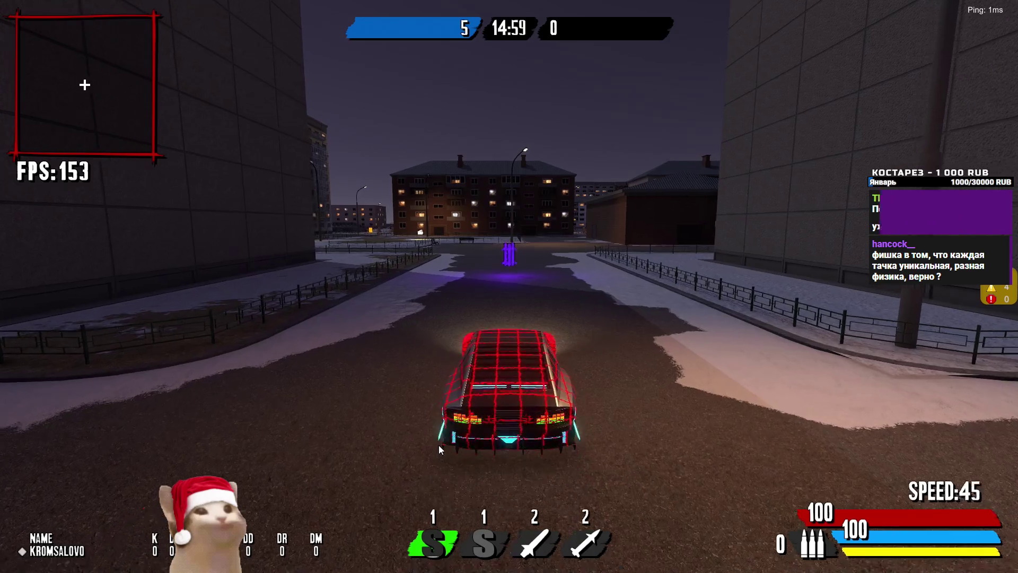
key("d")
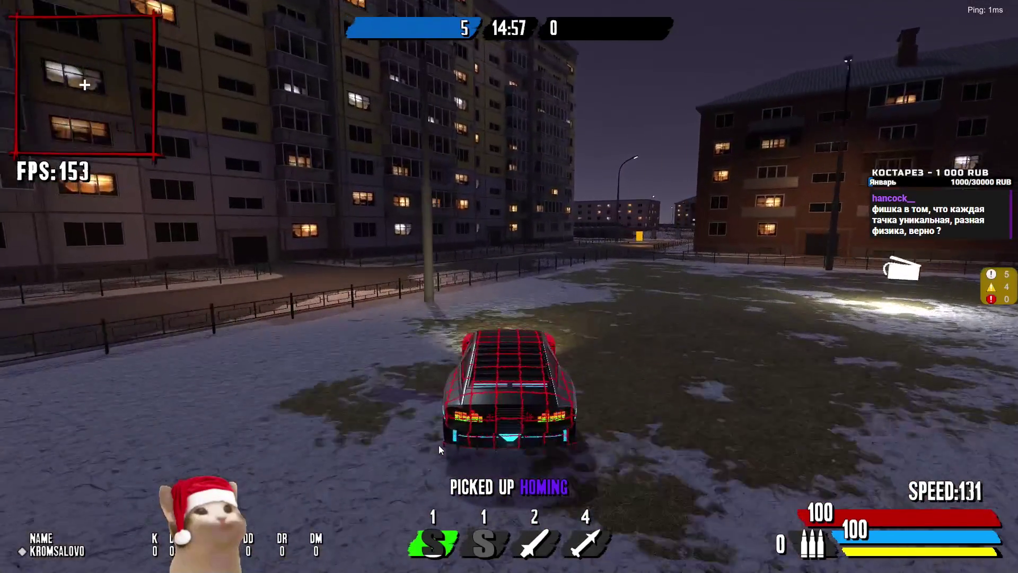
key("a")
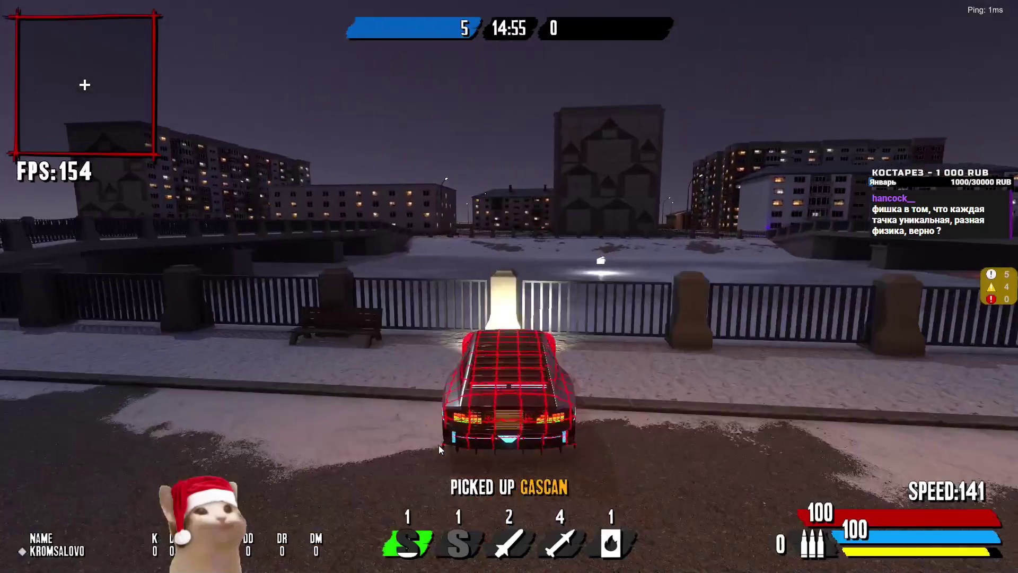
key("a")
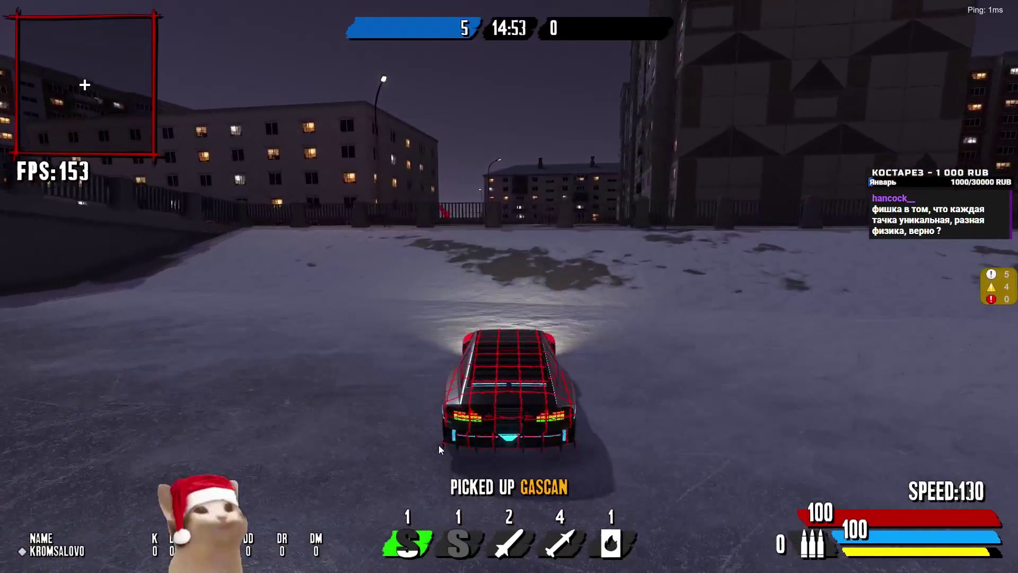
key("a")
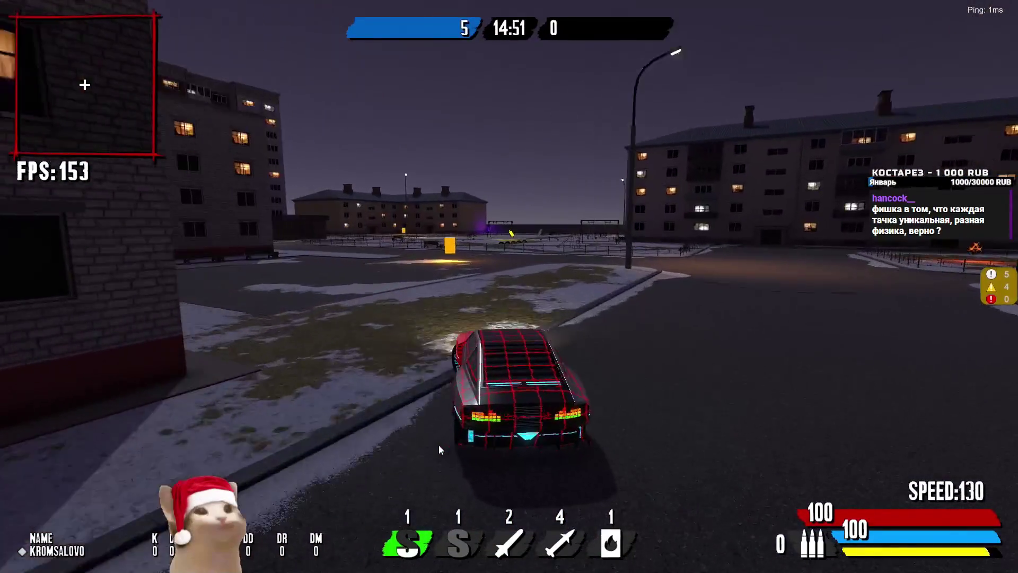
key("a")
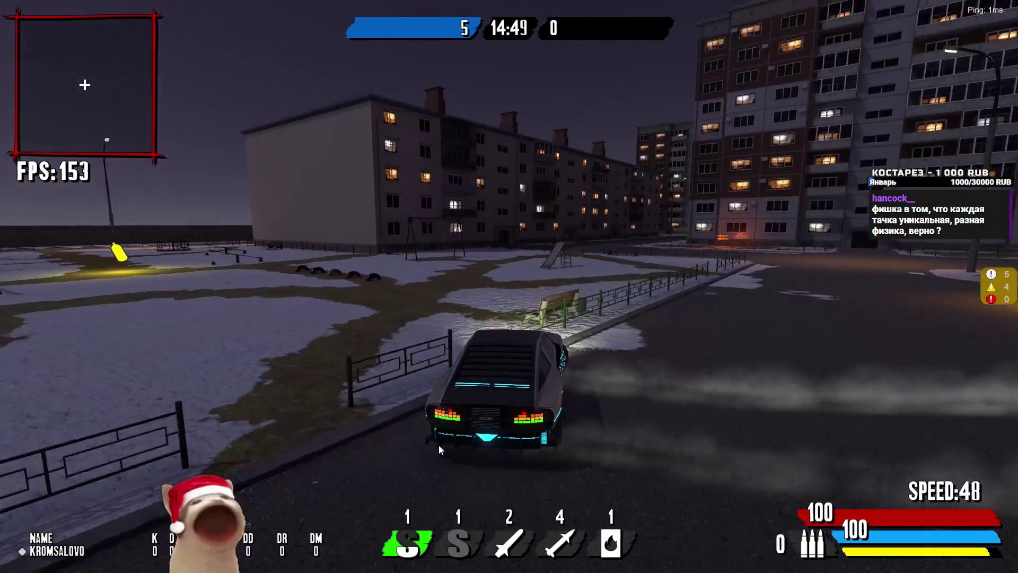
key("a")
key("w")
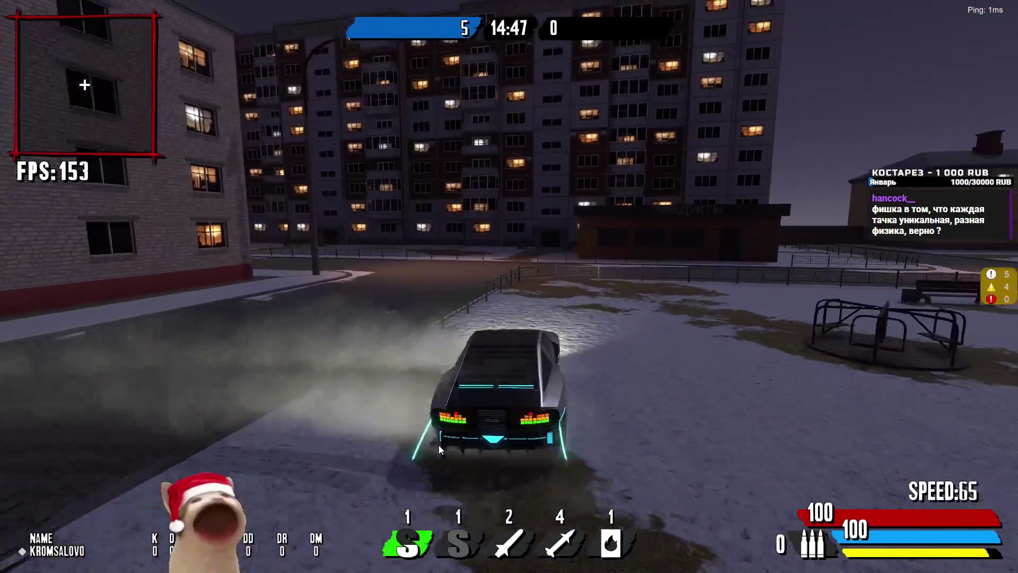
key("a")
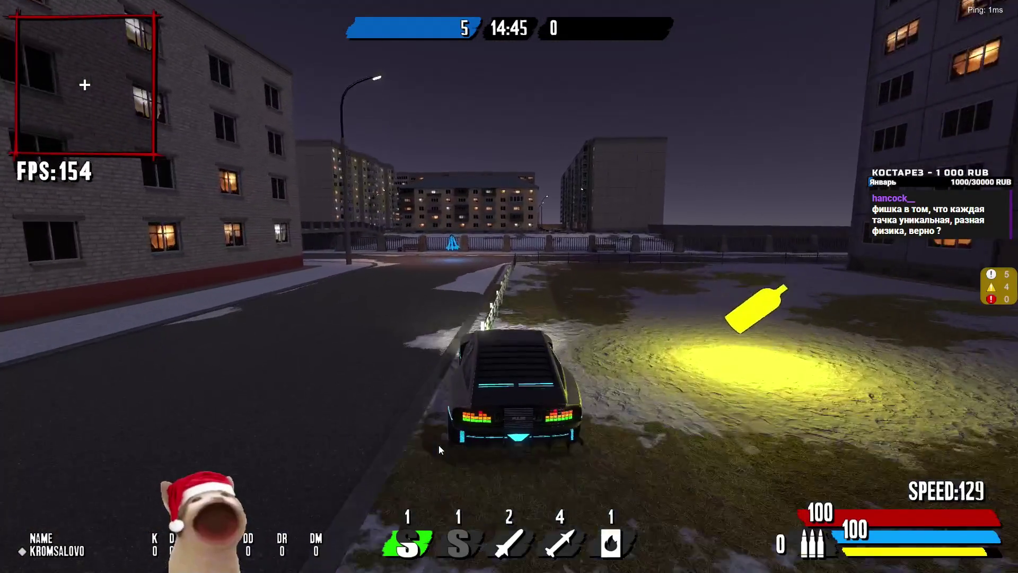
key("a")
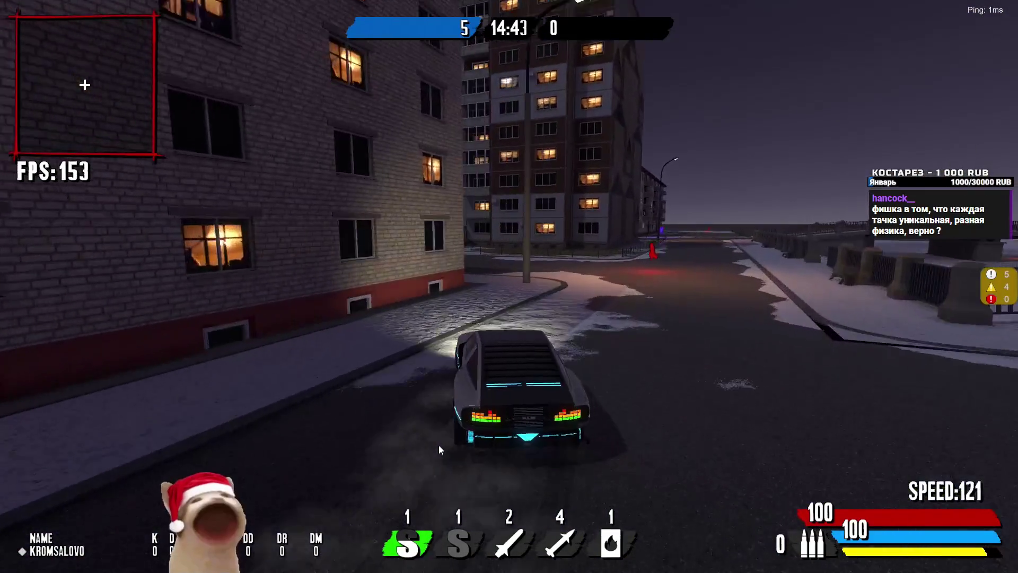
key("d")
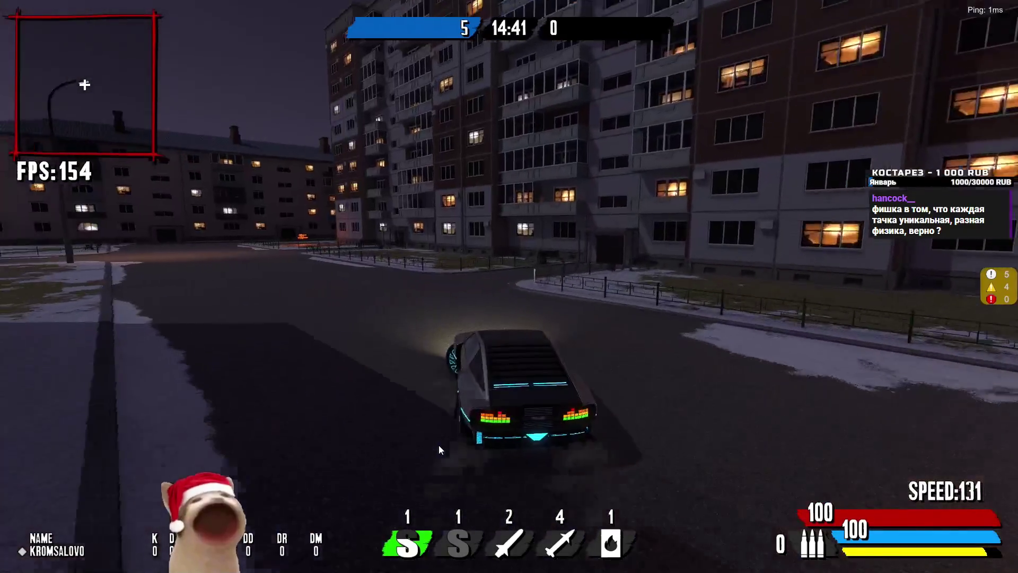
Step: Drift through the courtyards, fire the lightning weapon, and drive over the gascan pickup
key("d")
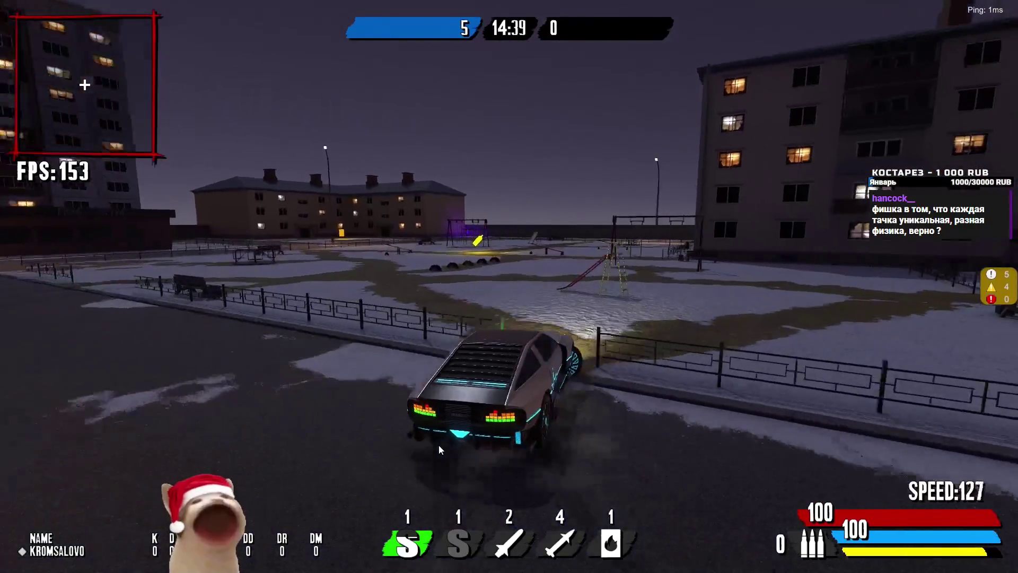
key("a")
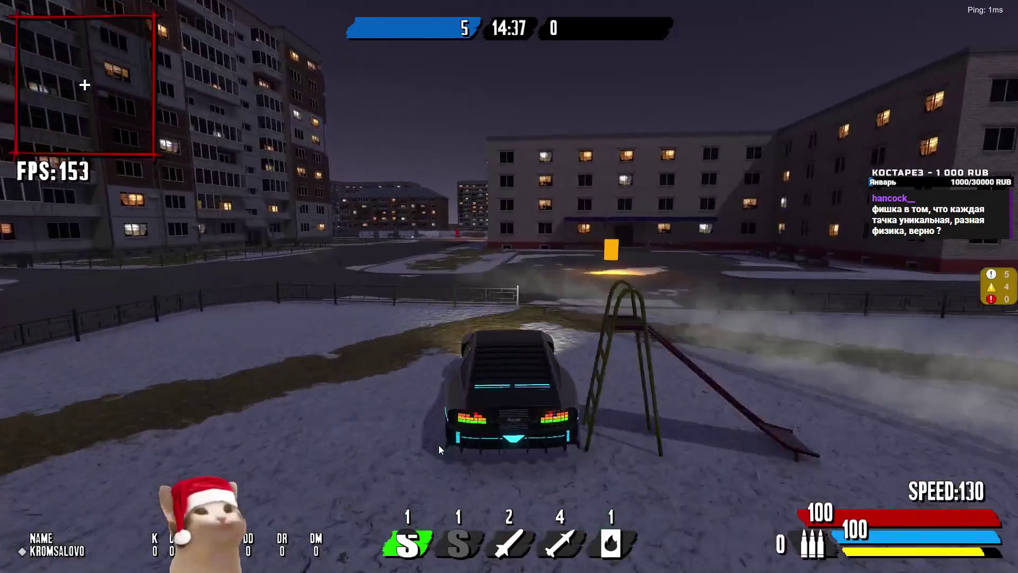
key("a")
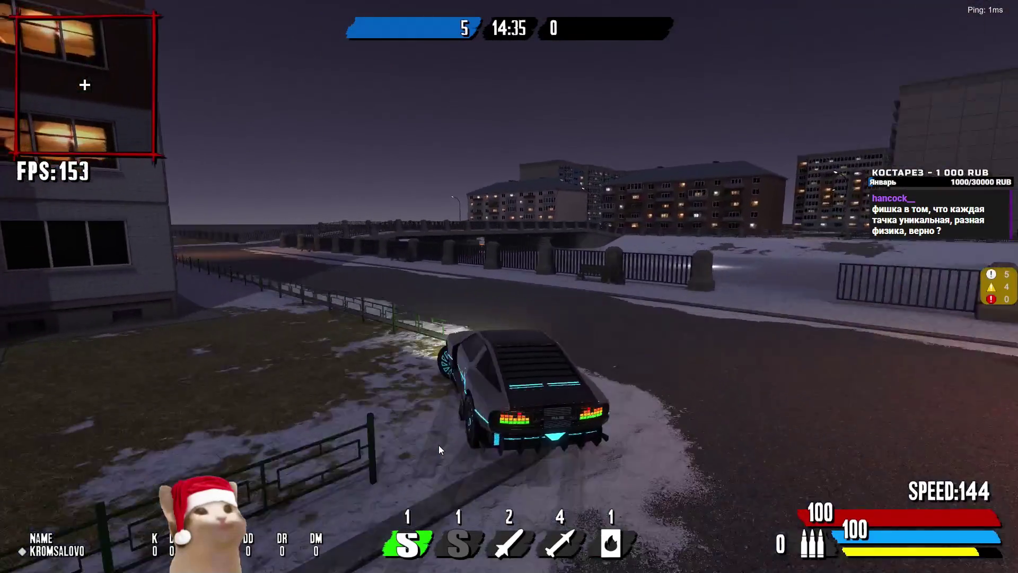
key("a")
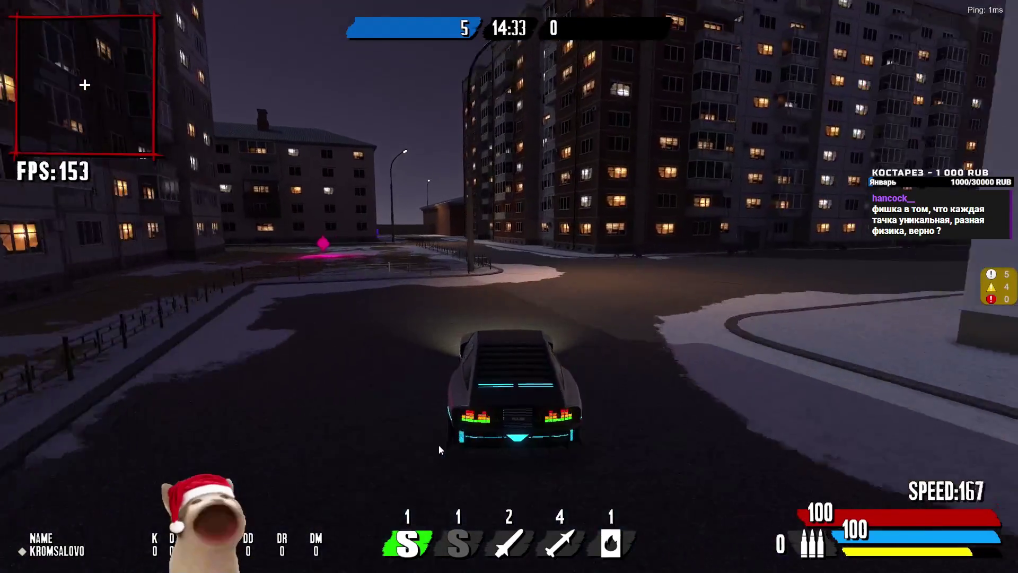
key("d")
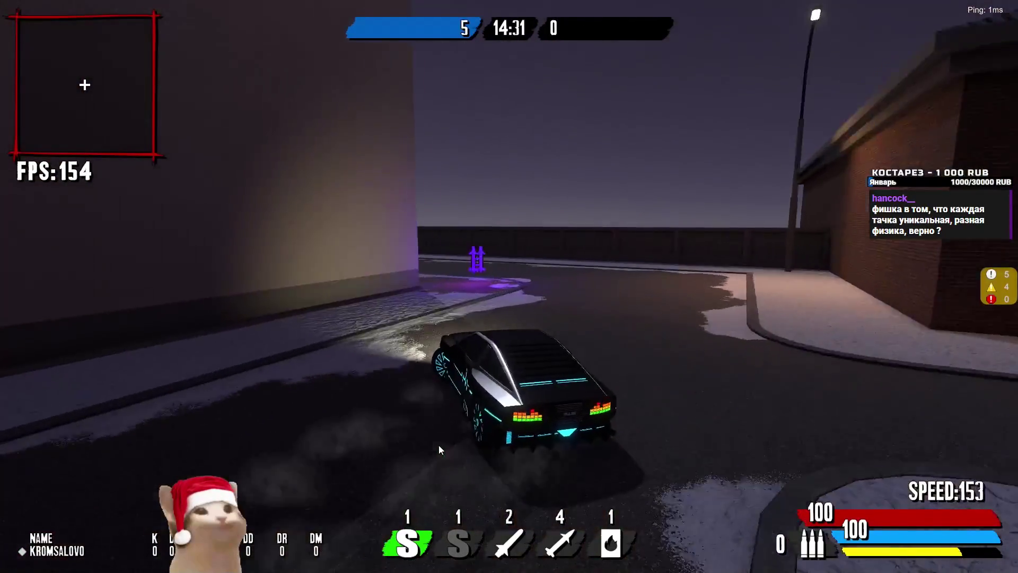
key("w")
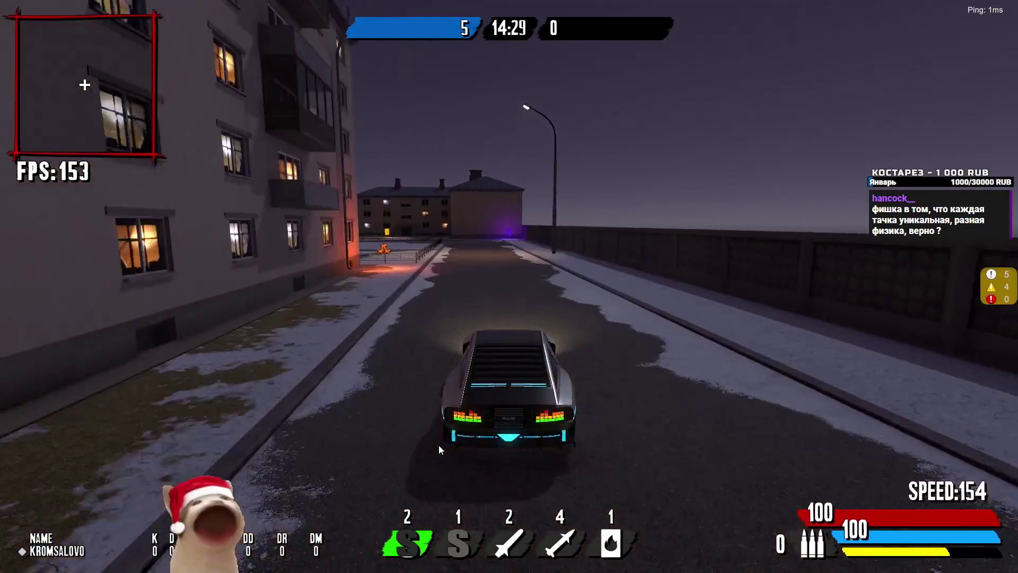
key("a")
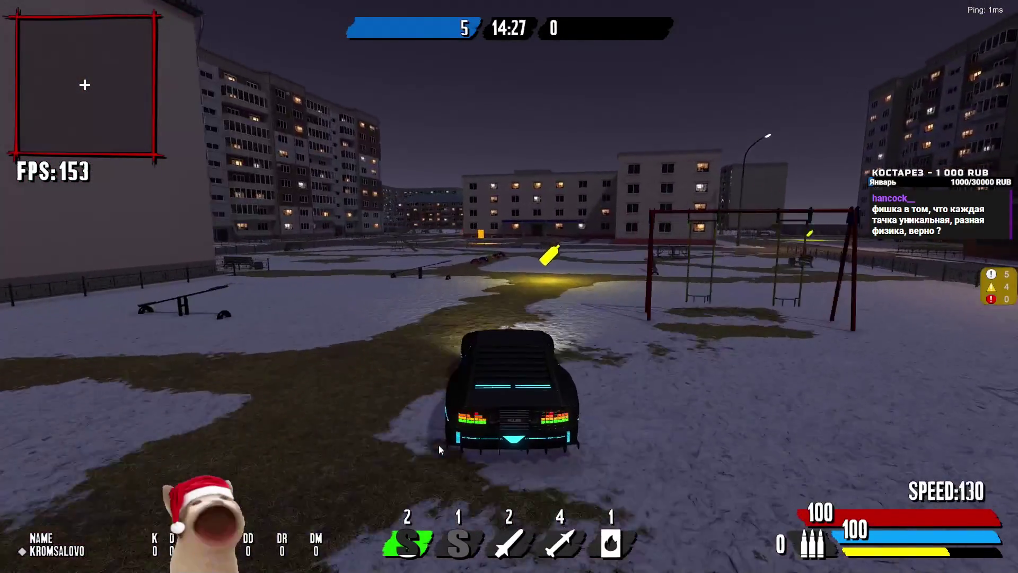
key("d")
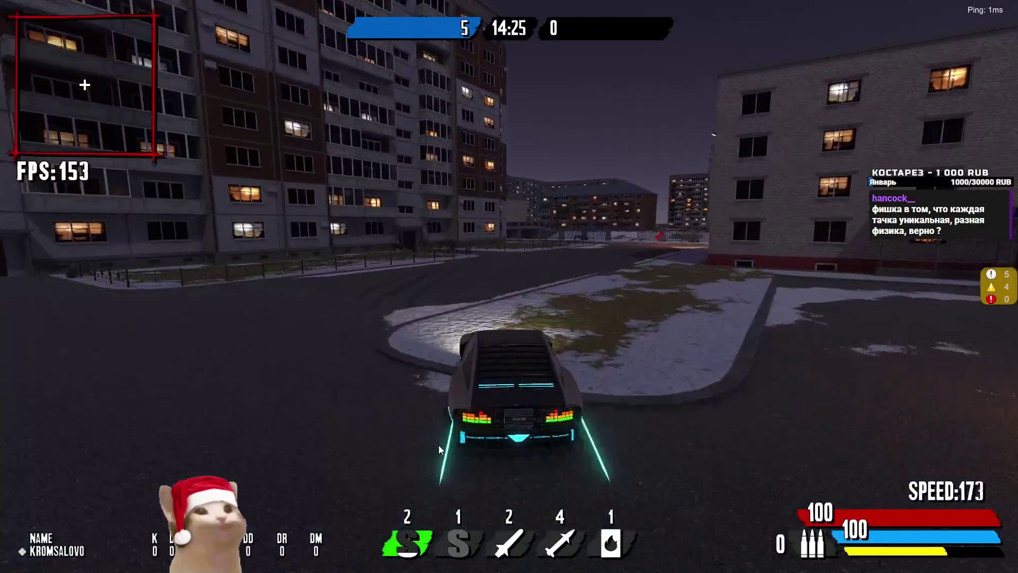
key("a")
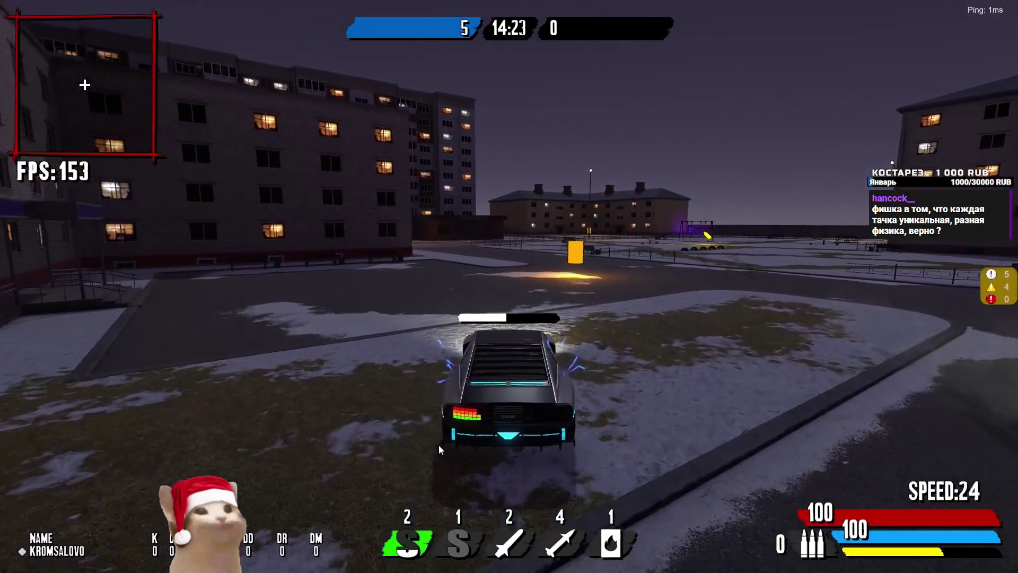
left_click(438, 444)
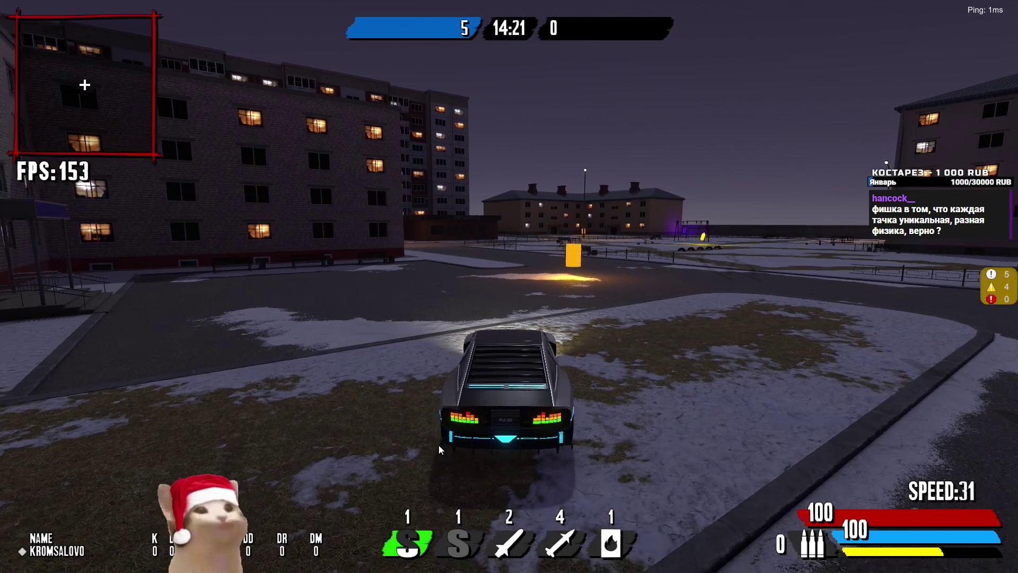
key("d")
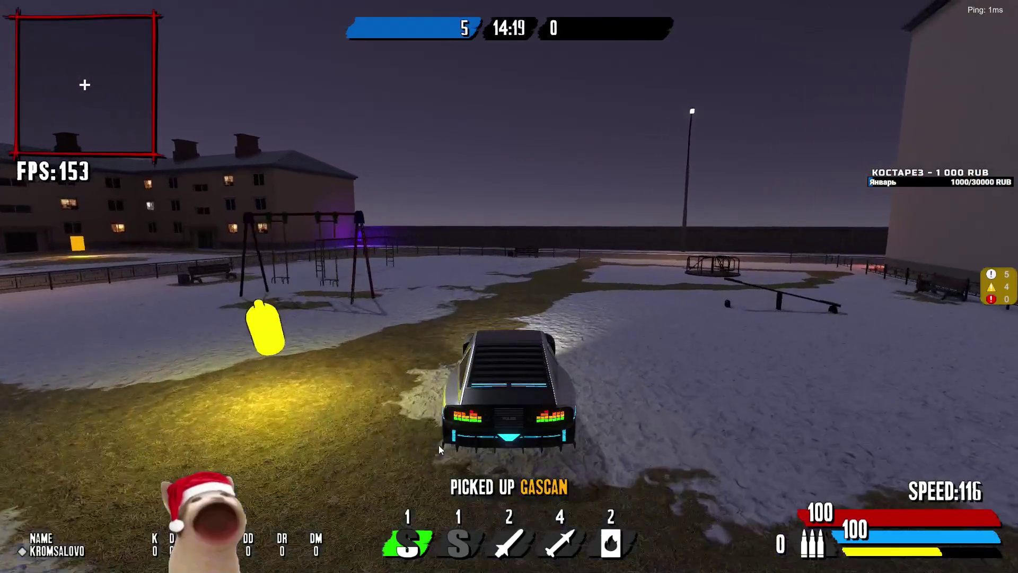
key("a")
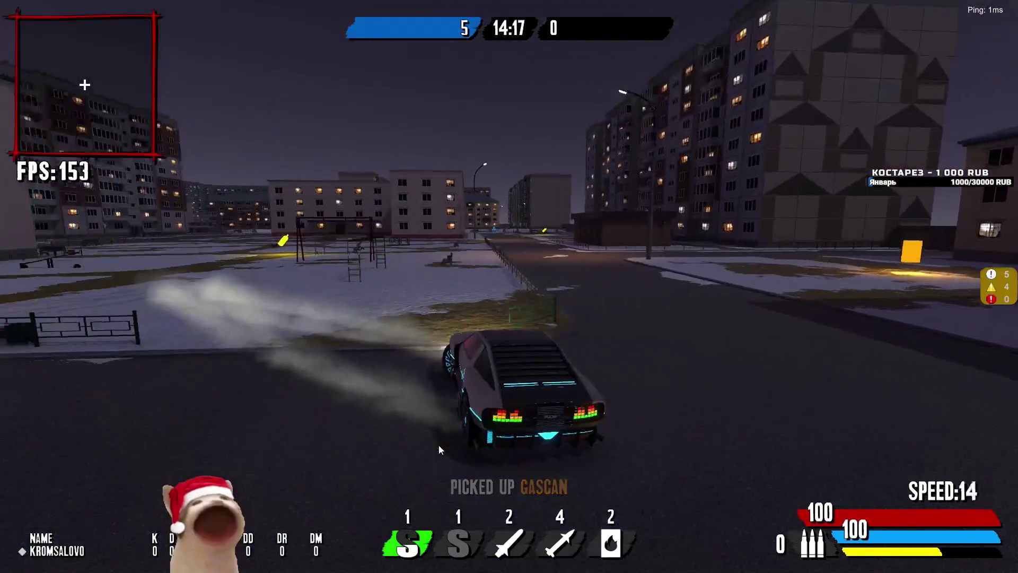
Step: Pause the match and confirm exiting to the lobby
key("Escape")
key("Return")
key("Return")
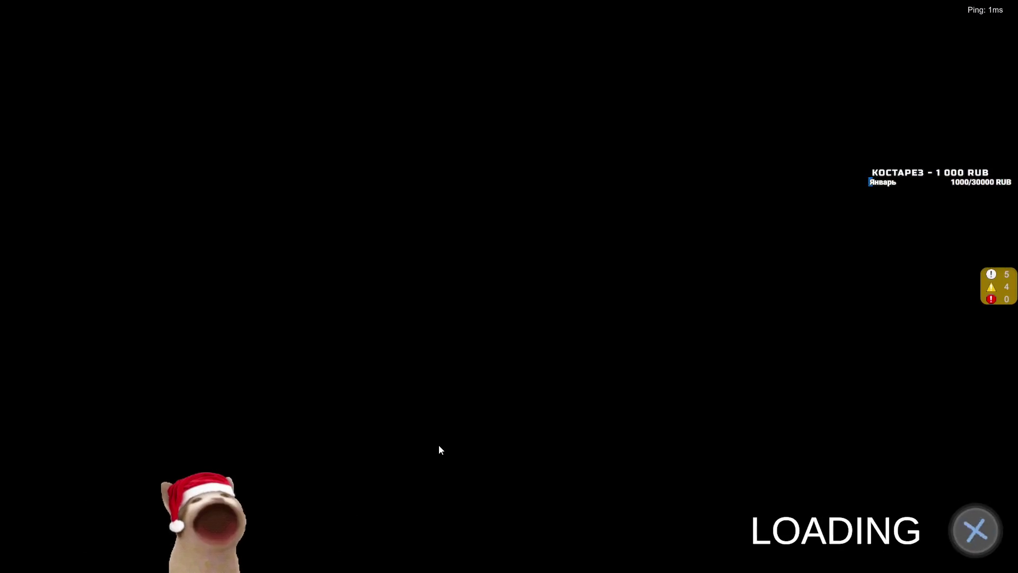
key("Return")
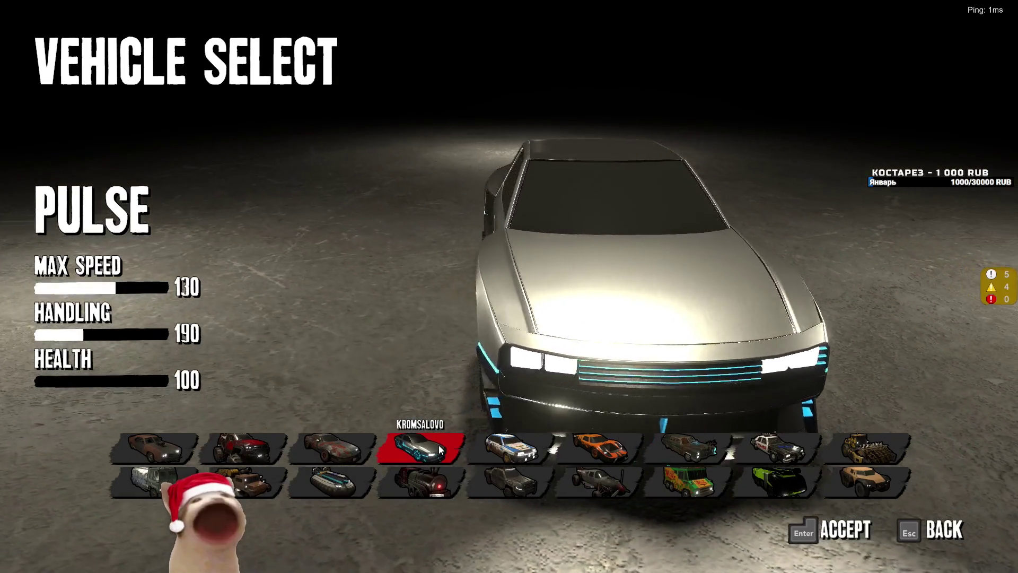
Step: Back out to the lobby and choose TEXASFIELDS in Stage Select
key("Return")
key("Right")
key("Return")
key("e")
key("Right")
key("Right")
key("Right")
key("Right")
key("Right")
key("e")
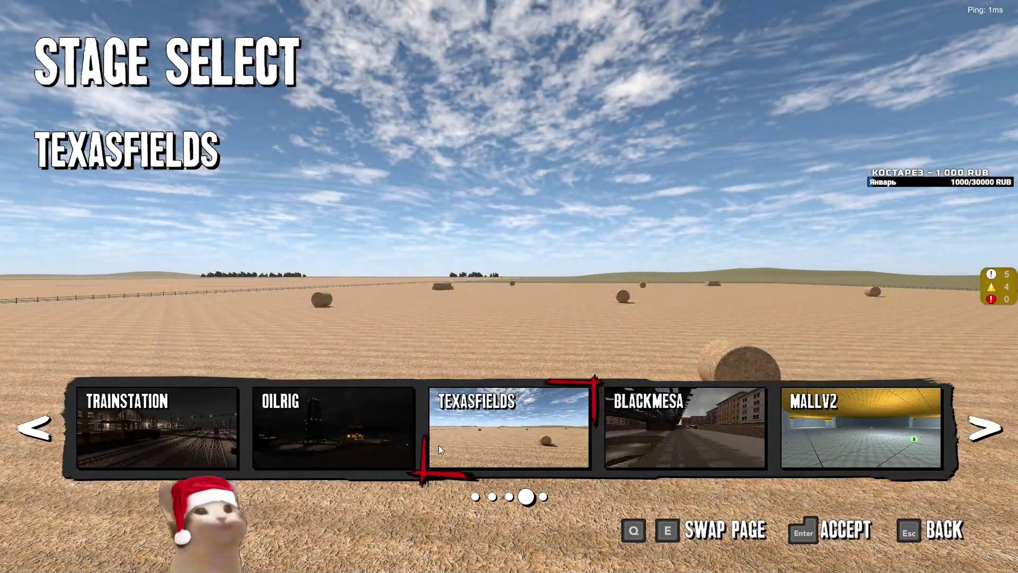
key("Return")
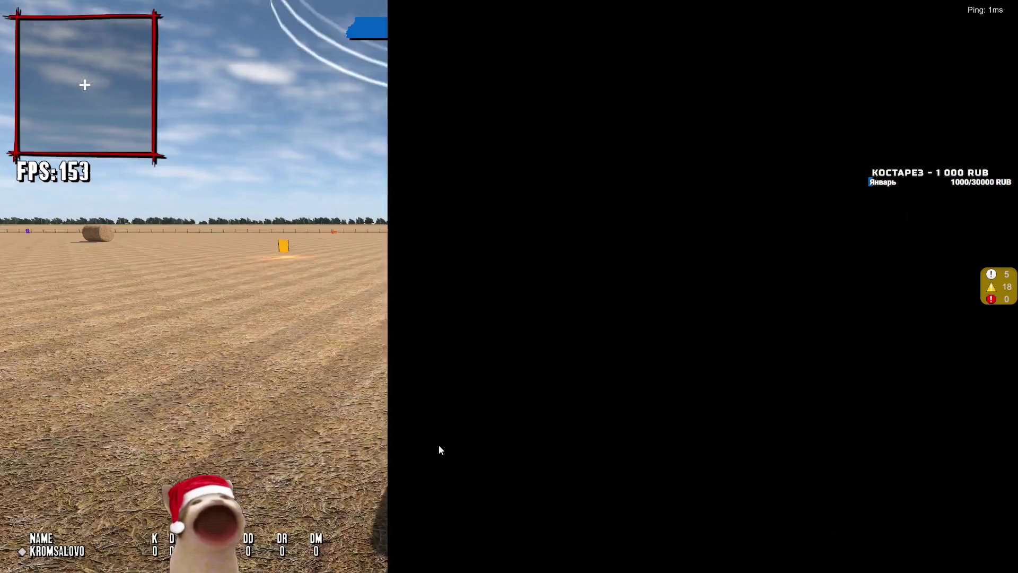
Step: Drive briefly across TexasFields, then exit the match to the lobby
key("d")
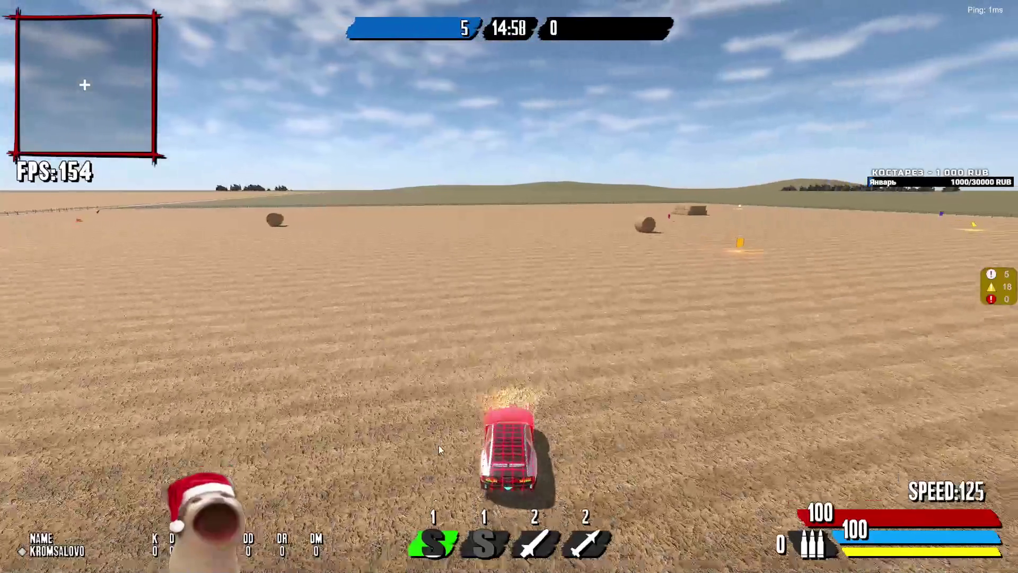
key("Escape")
key("Down")
key("Down")
key("Return")
key("Left")
Step: Choose TRAINSTATION in Stage Select and start loading the match
key("Return")
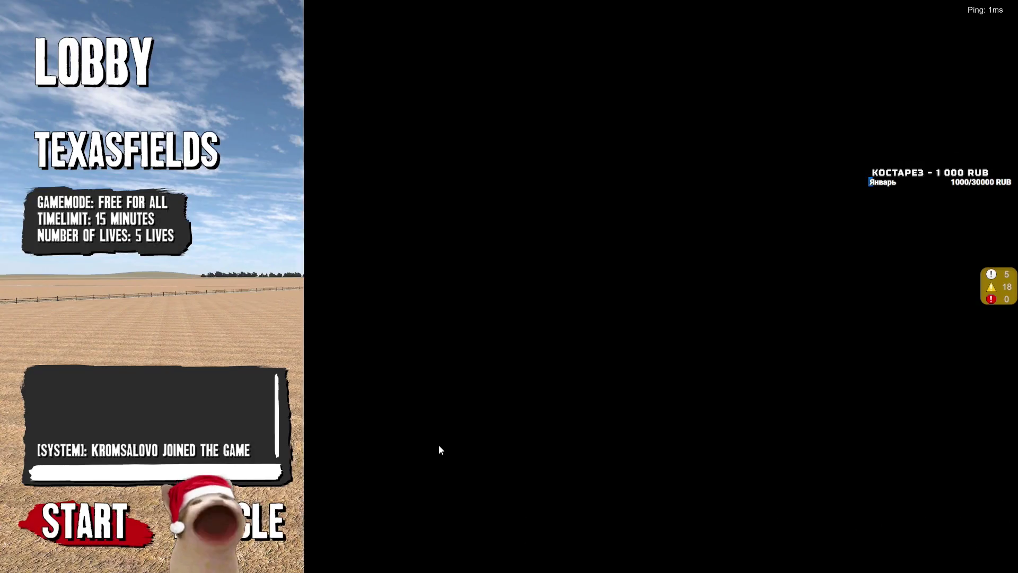
key("Right")
key("Right")
key("Right")
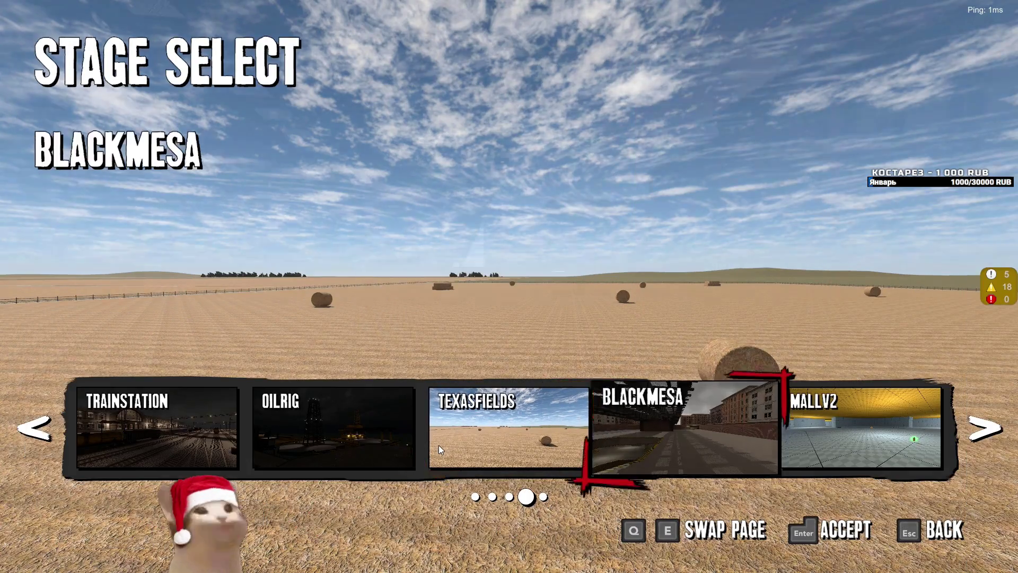
key("q")
key("e")
key("Right")
key("Return")
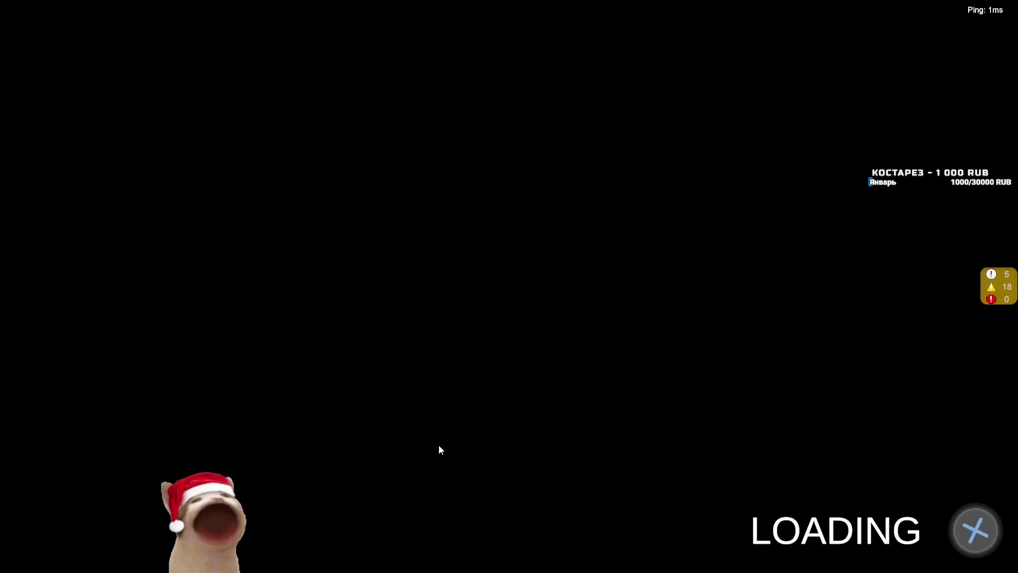
Step: Drive through the night rail yard and pick up the POWER pickup
key("w")
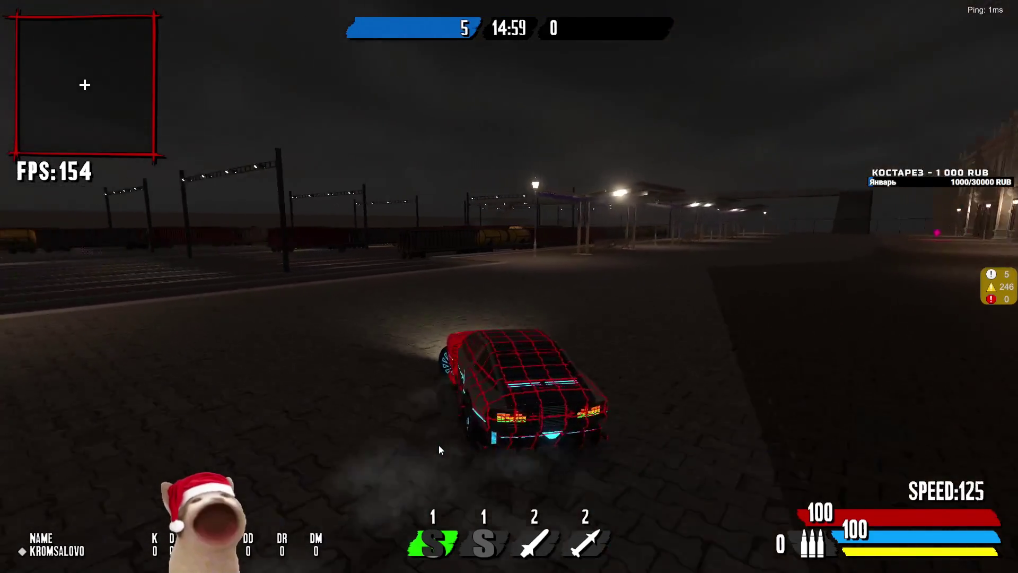
key("a")
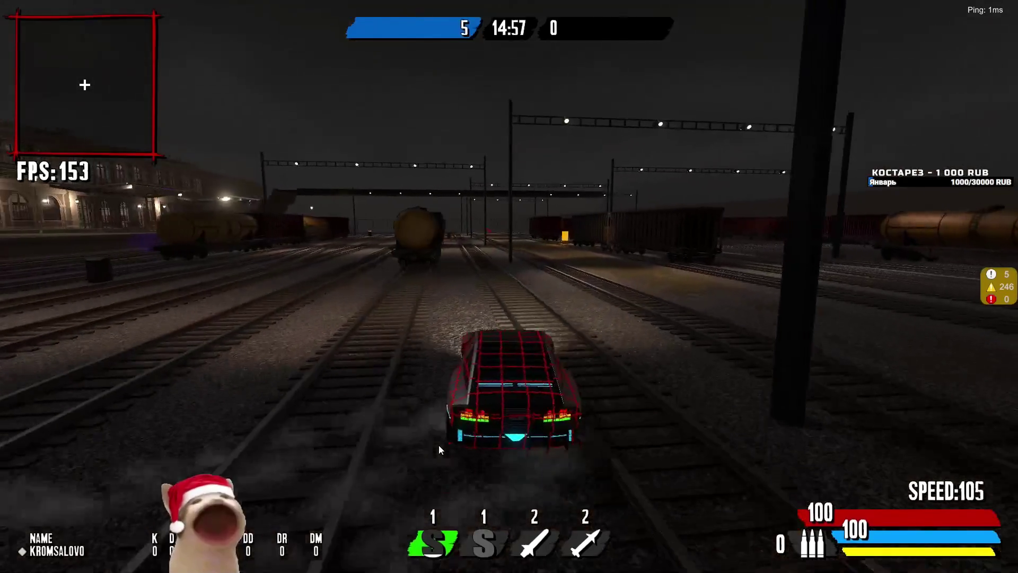
key("d")
key("w")
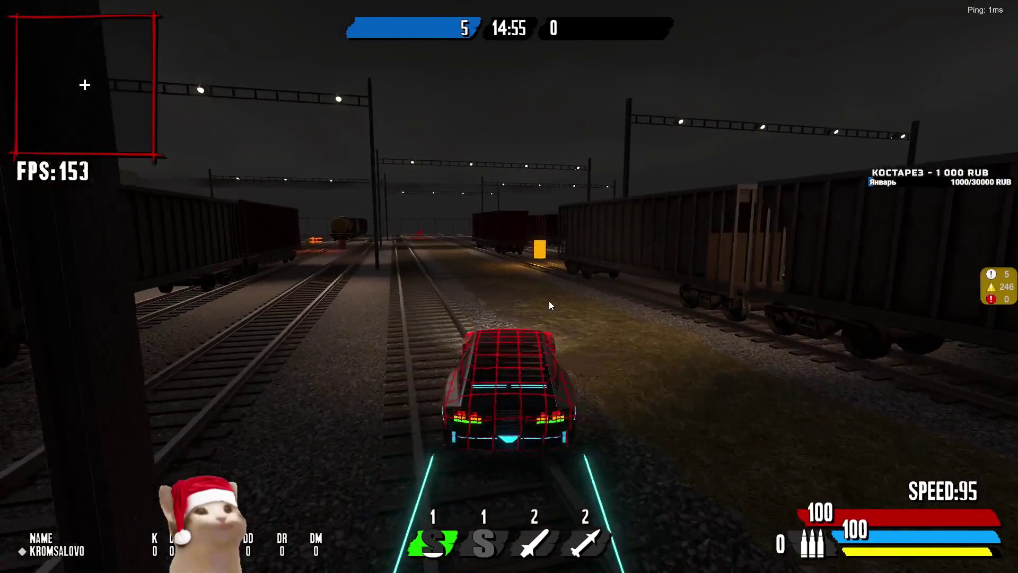
key("w")
key("a")
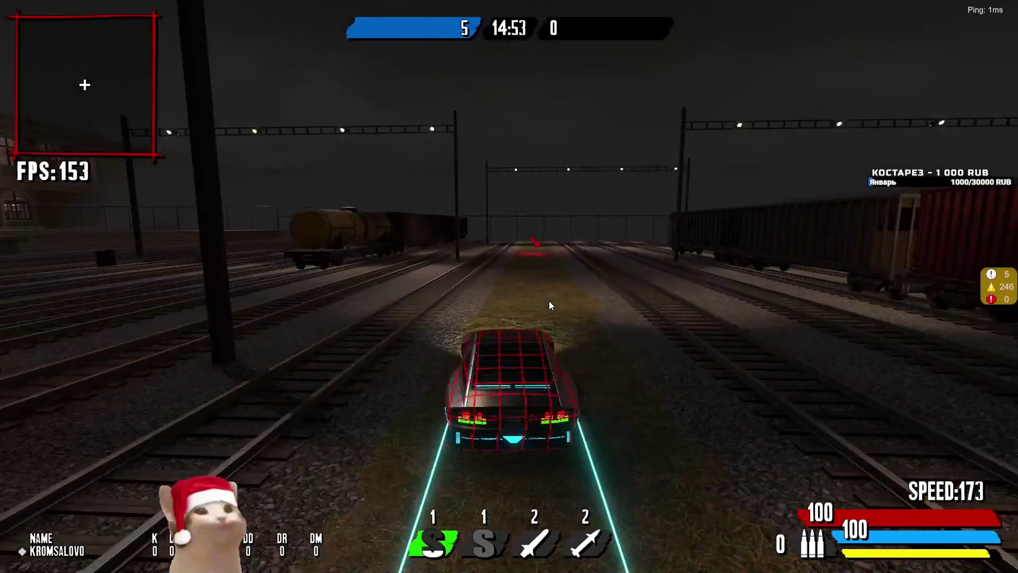
key("d")
key("w")
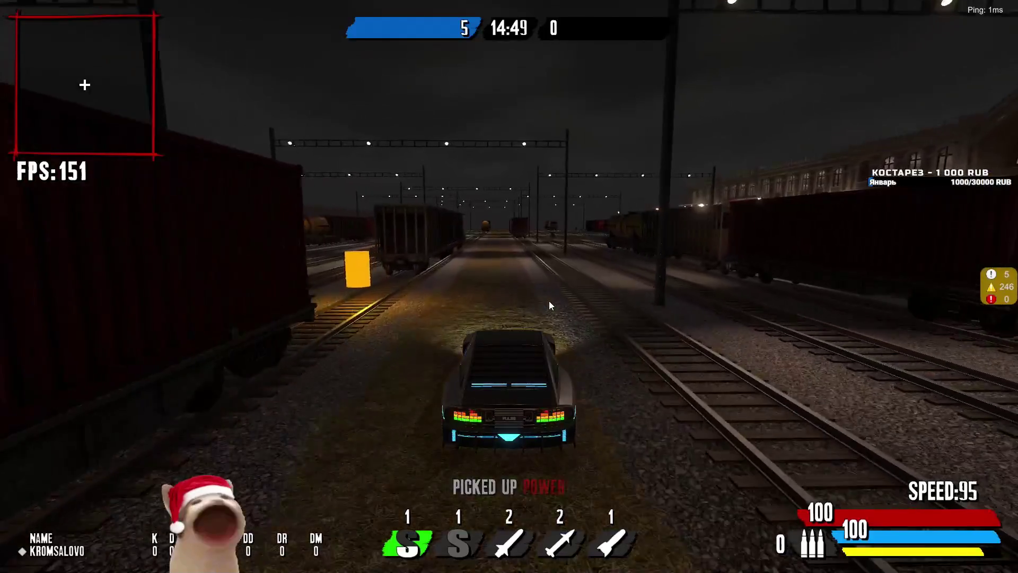
Step: Boost and drift along the tracks past the tanker wagon, then pause the match
key("shift")
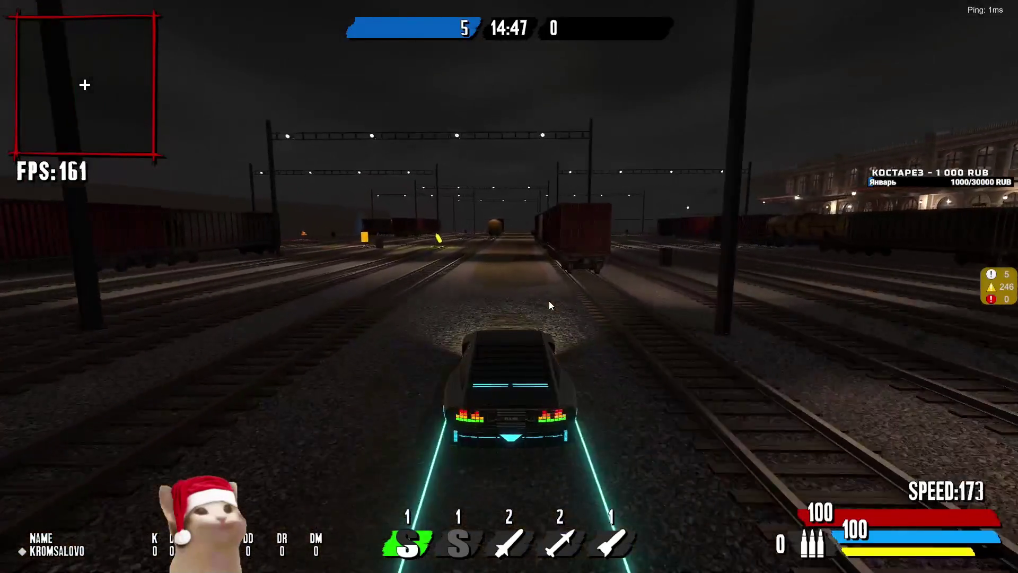
key("a")
key("shift")
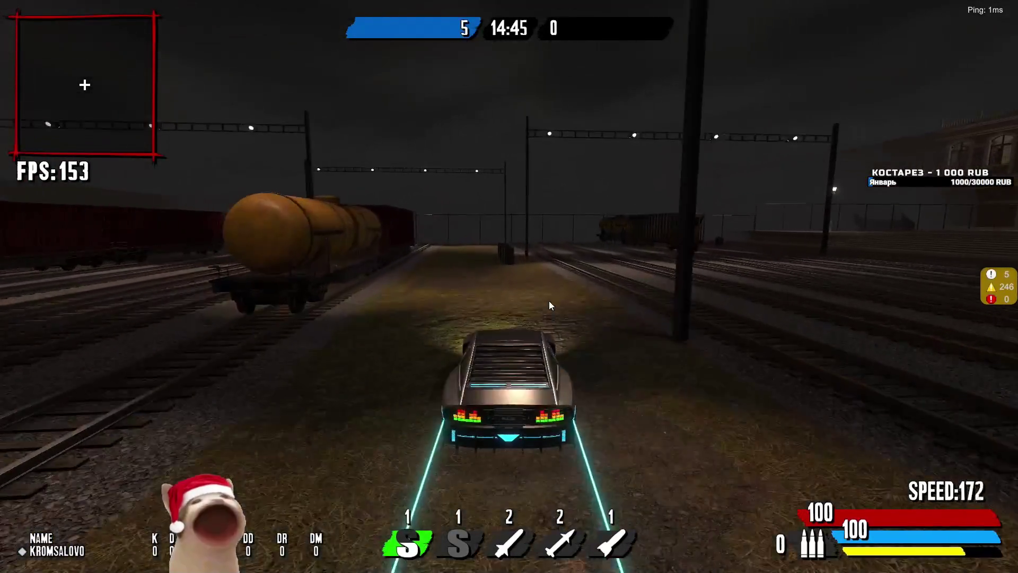
key("d")
key("shift")
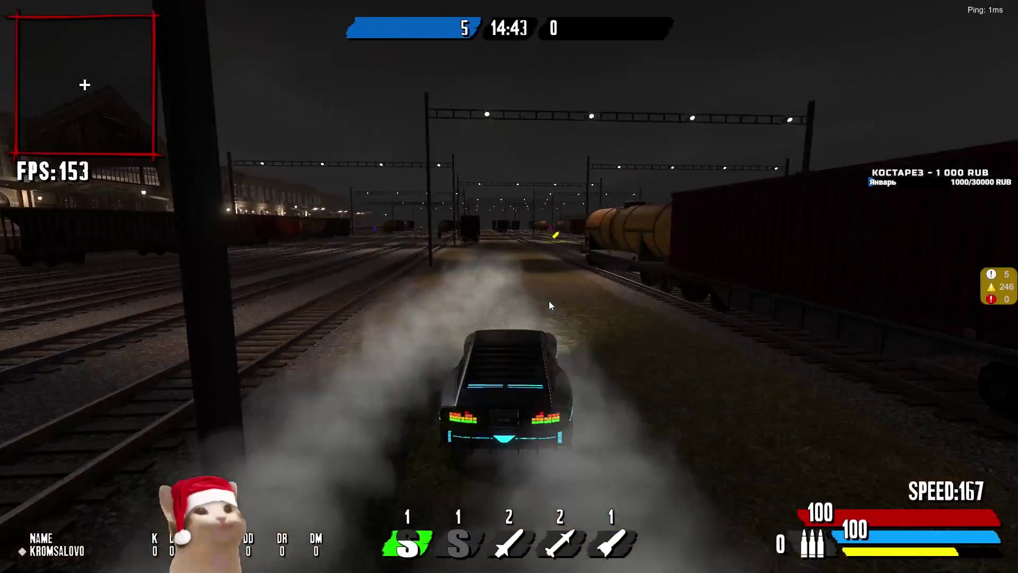
key("a")
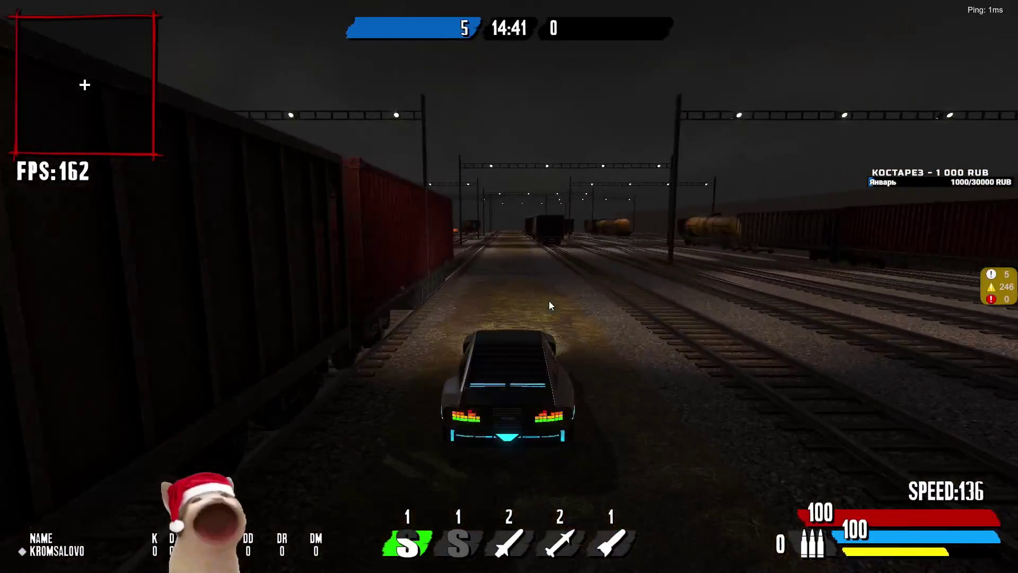
key("d")
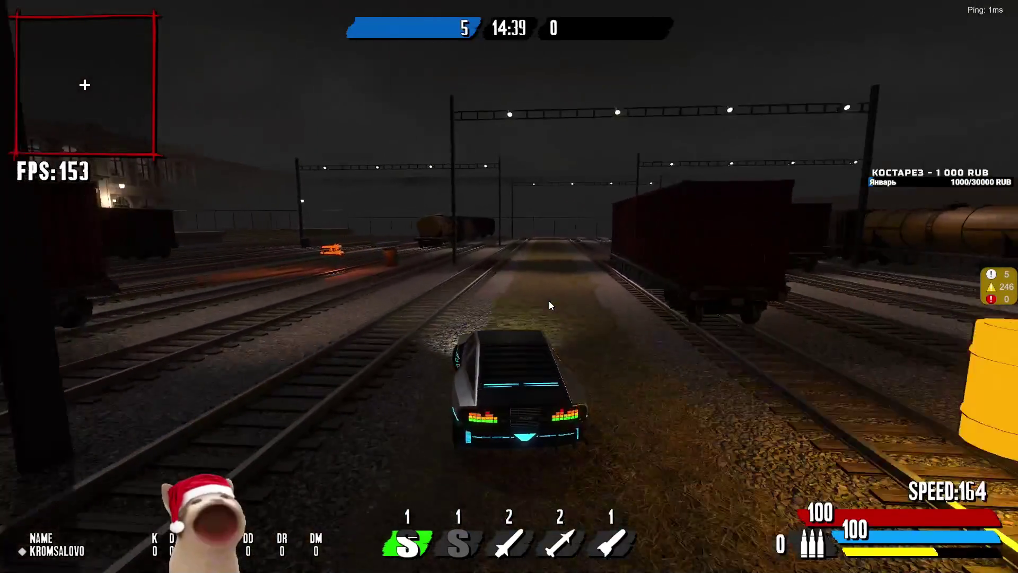
key("Escape")
Step: Exit the train station match to vehicle selection, then switch to the YouTube talk
key("Return")
key("Return")
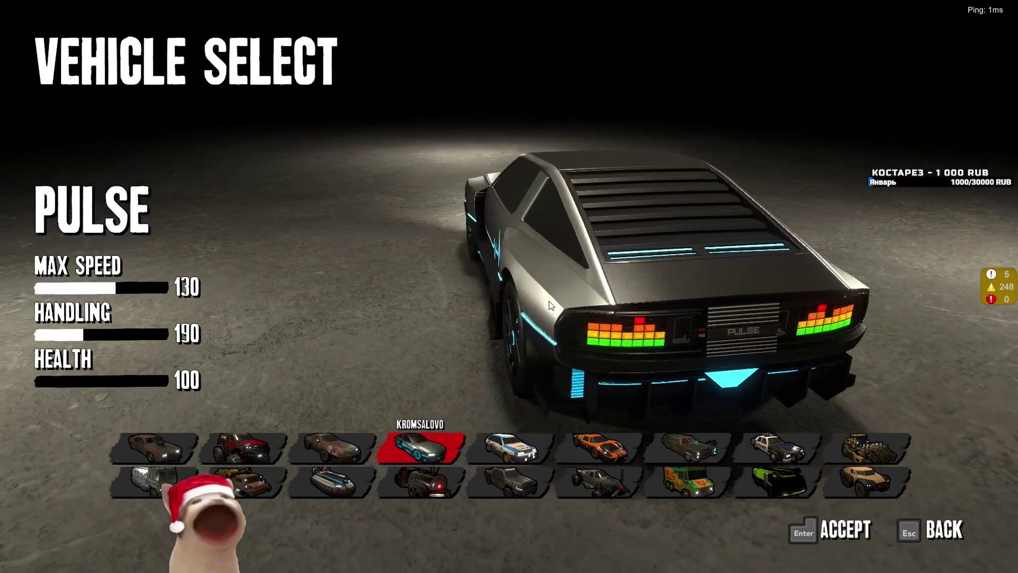
key("Right")
key("Right")
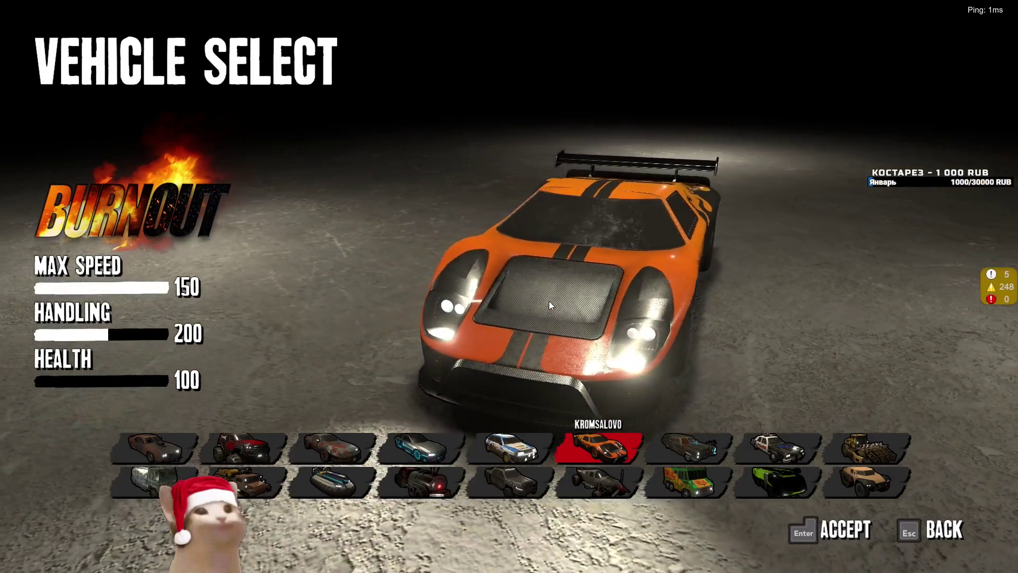
key("alt+Tab")
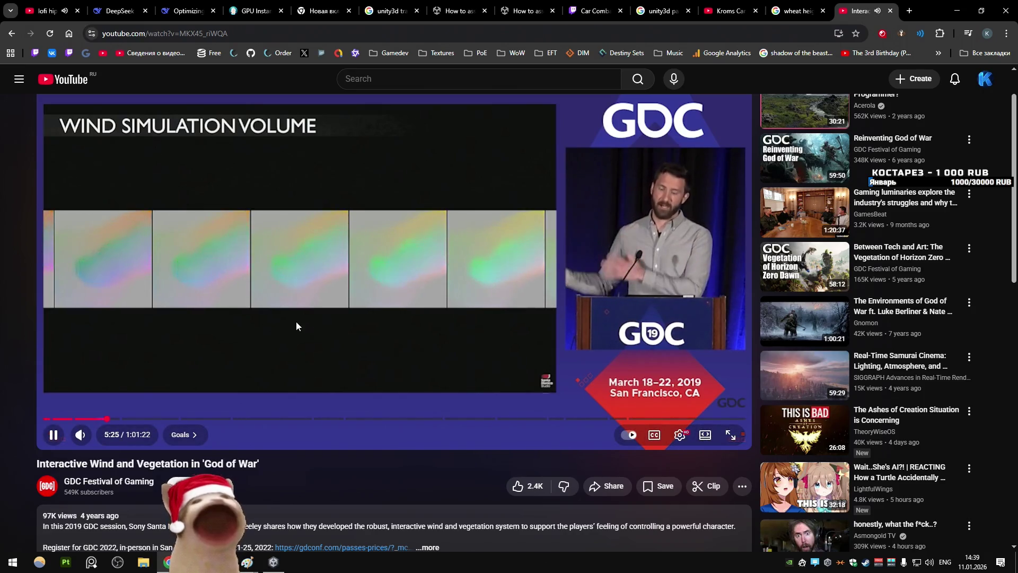
Step: Pause the GDC God of War wind talk from the video player
left_click(200, 287)
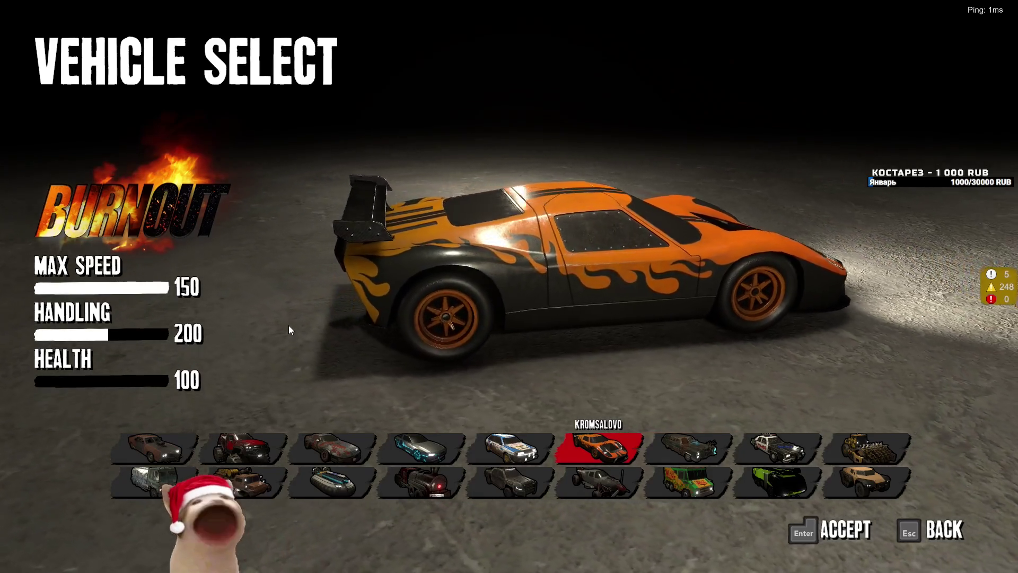
Step: Step through Revenant, Riot, Hazard, Frigid and Sludge to land on the Apollo hovercraft
key("Right")
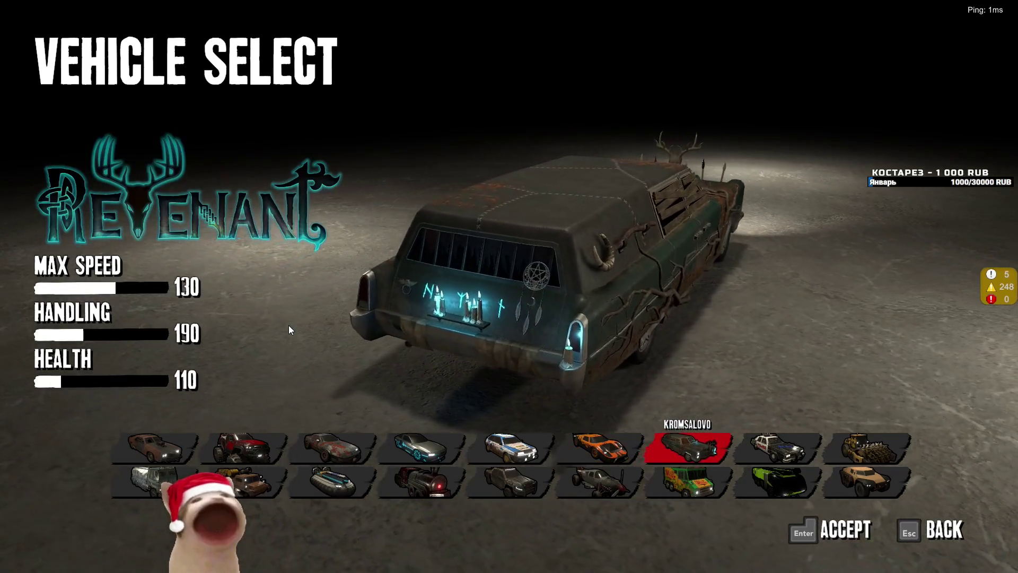
key("Right")
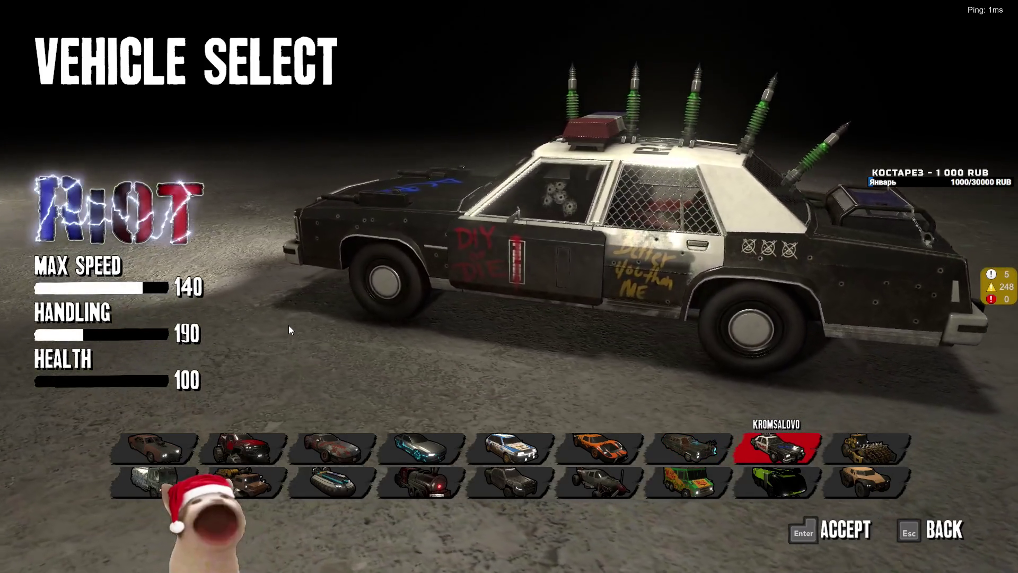
key("Right")
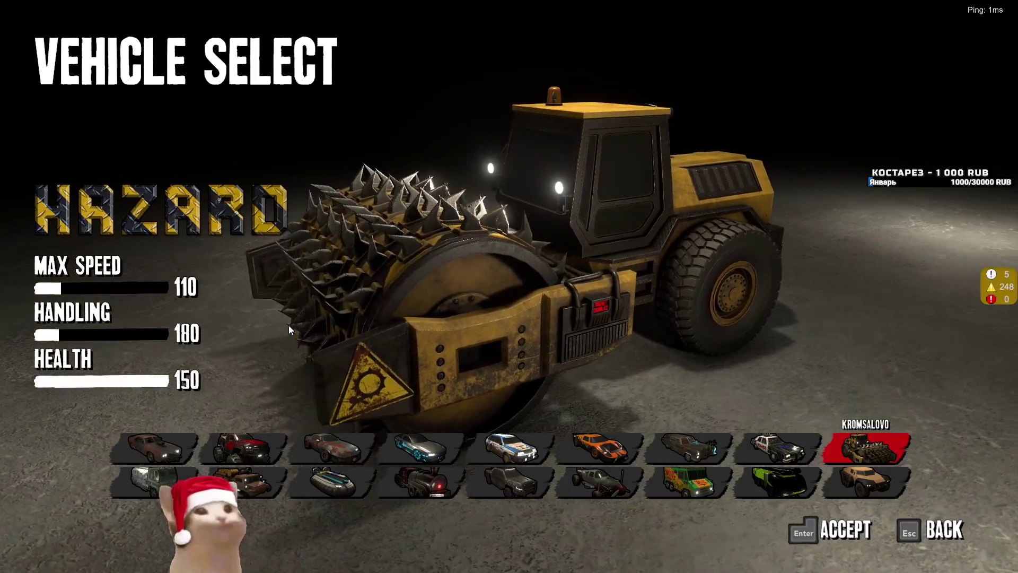
key("Down")
key("Left")
key("Left")
key("Left")
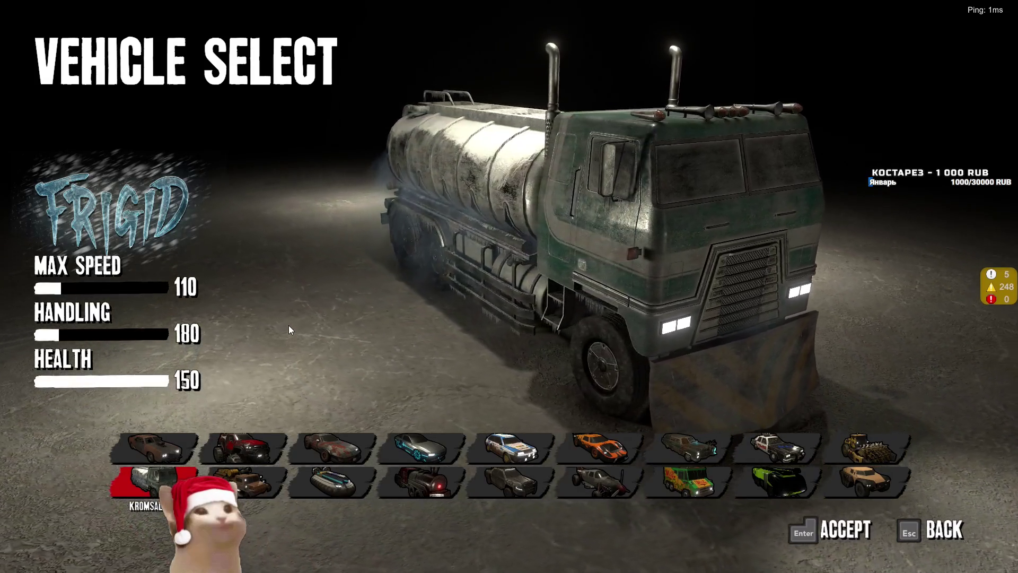
key("Right")
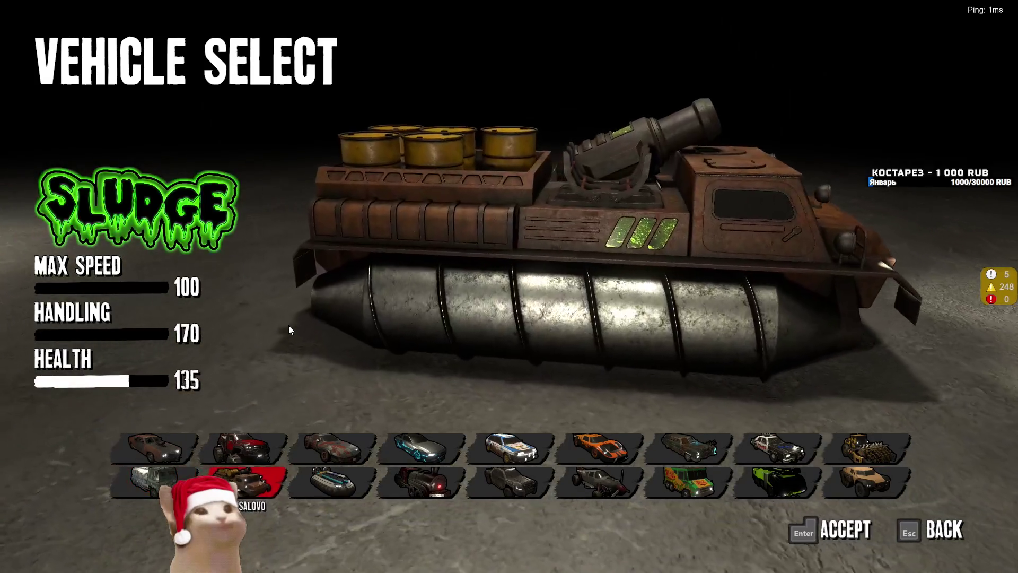
key("Right")
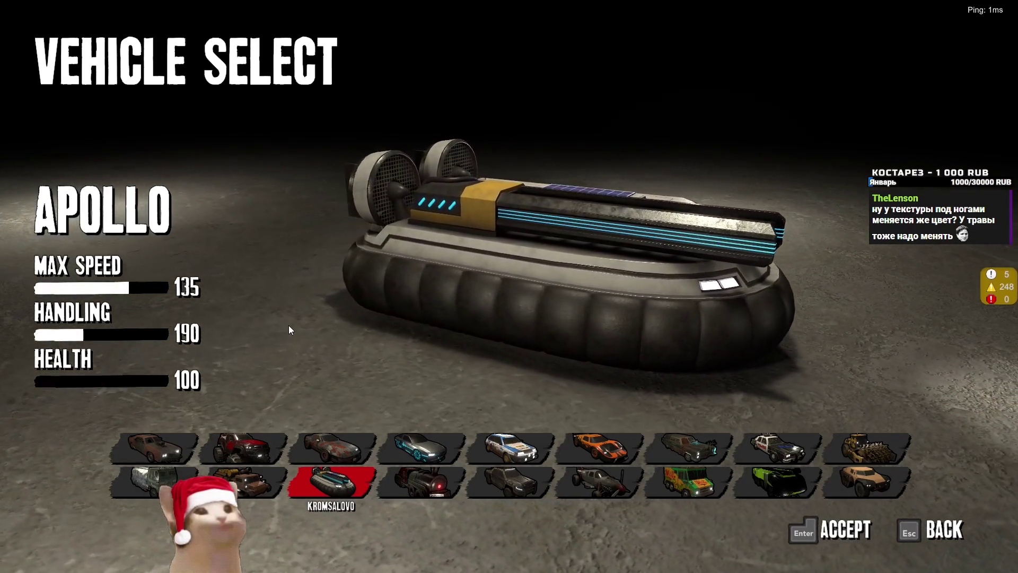
Step: Preview Mayday, Chili, Typhoon, Zenith and Sludge, stopping on the Frigid tanker truck
key("Right")
key("Right")
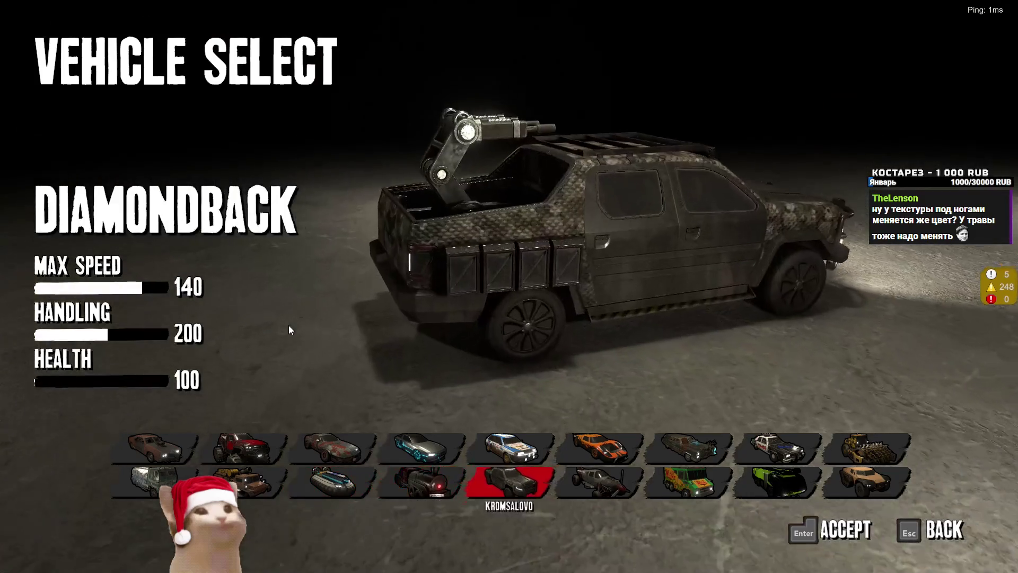
key("Right")
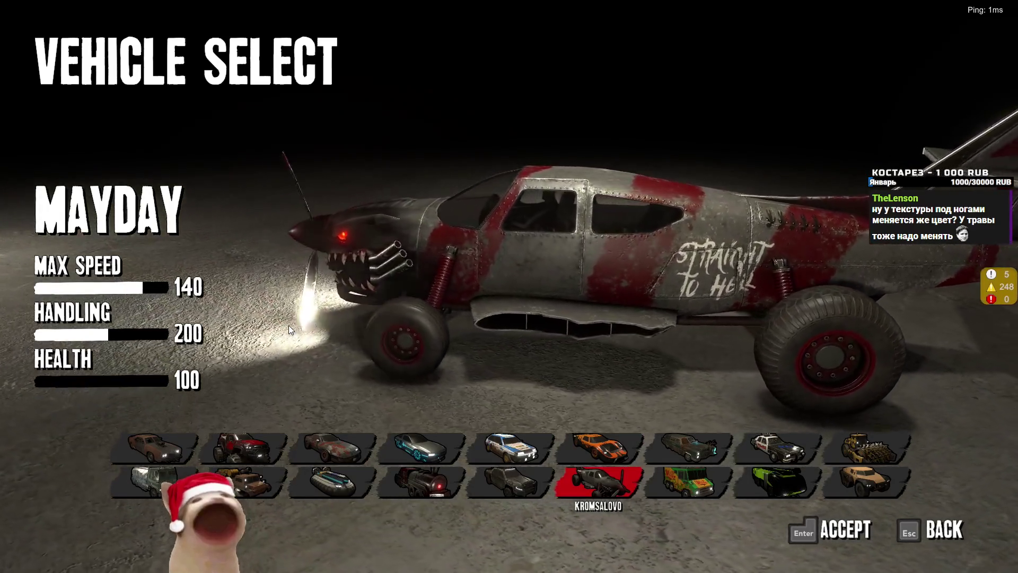
key("Right")
key("Right")
key("Left")
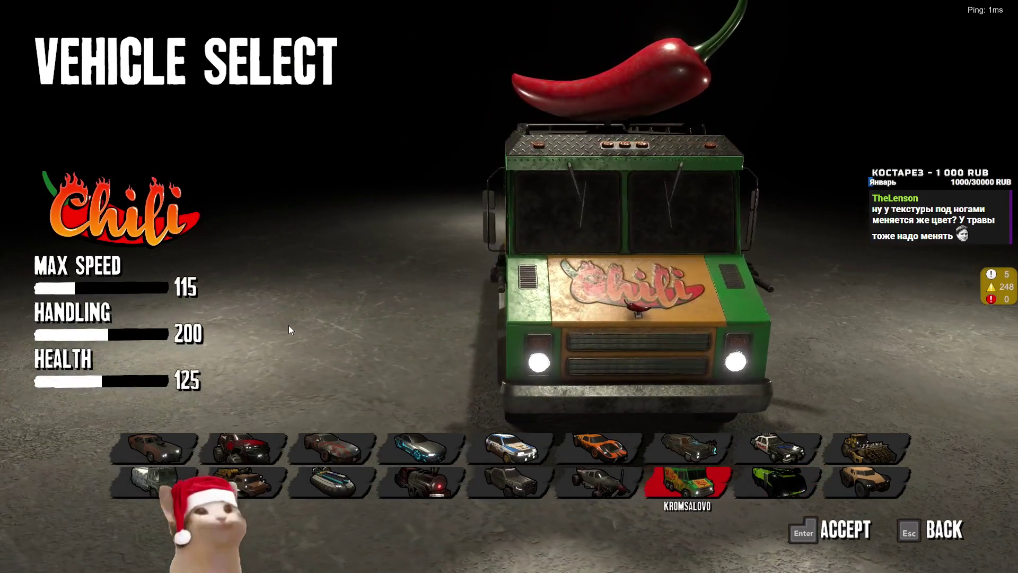
key("Right")
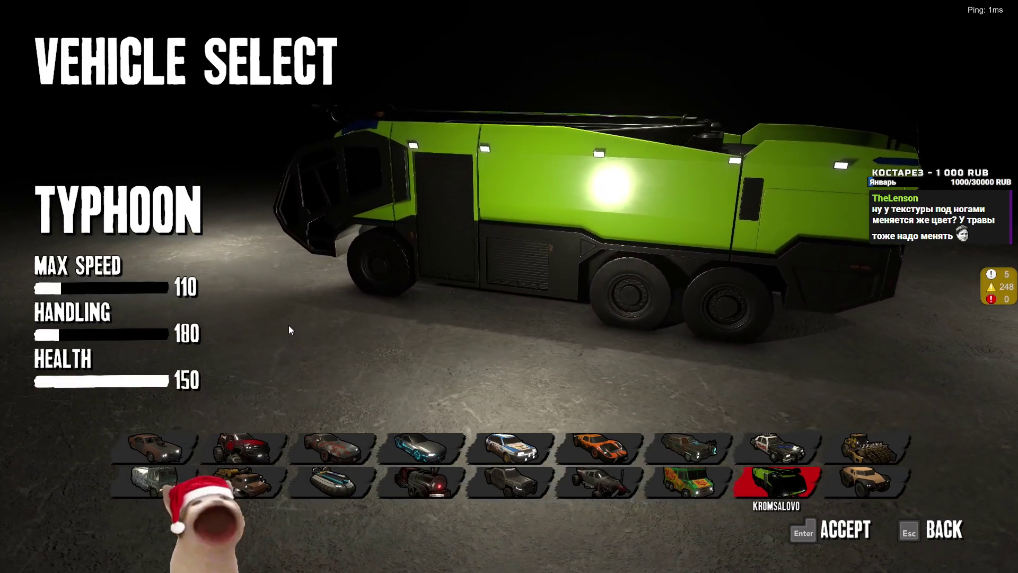
key("Right")
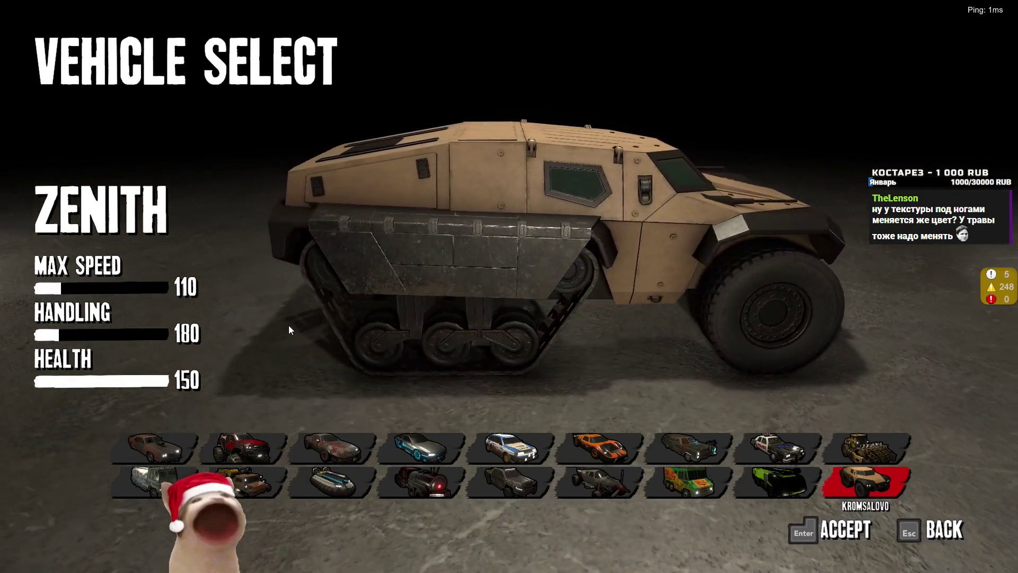
left_click(245, 487)
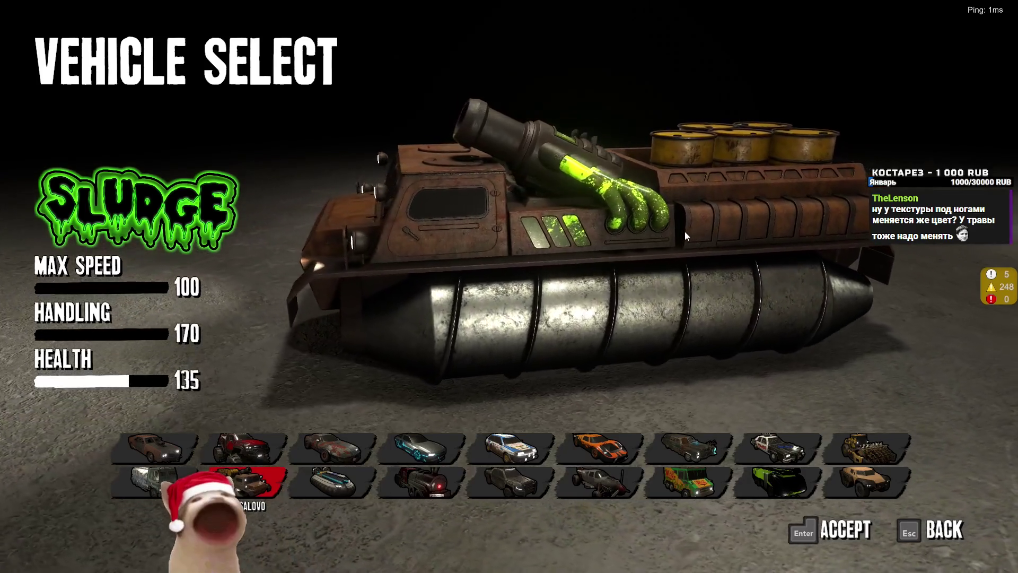
key("Left")
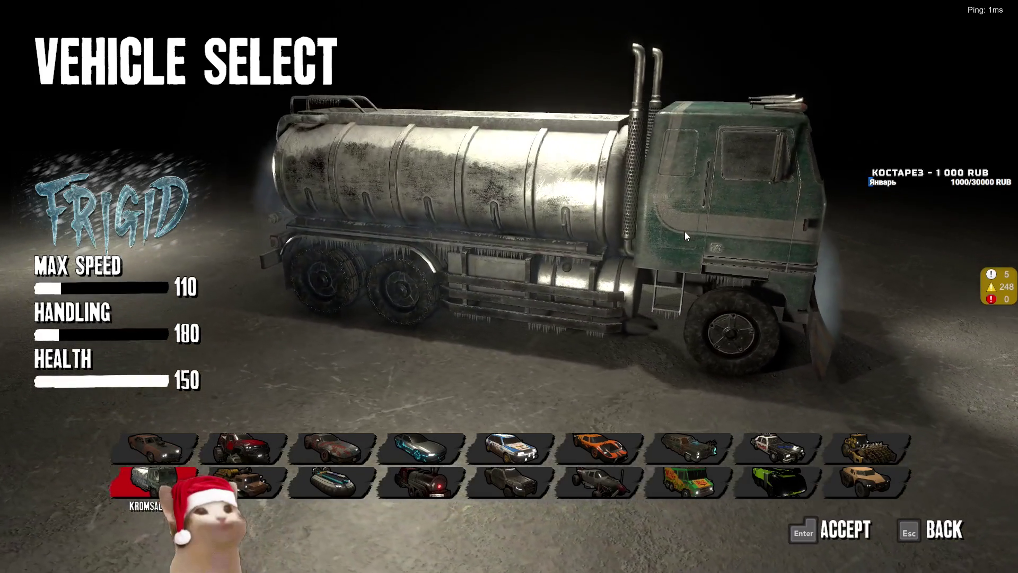
Step: Browse back through Sludge and Frigid, accept Pulse, and continue to Stage Select
key("Right")
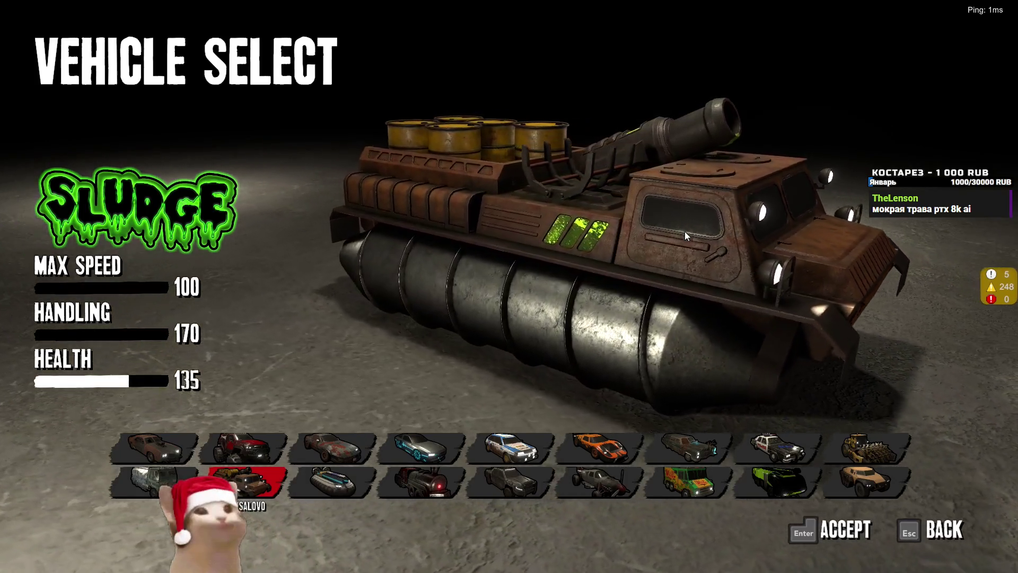
key("Right")
key("Right")
key("Left")
key("Left")
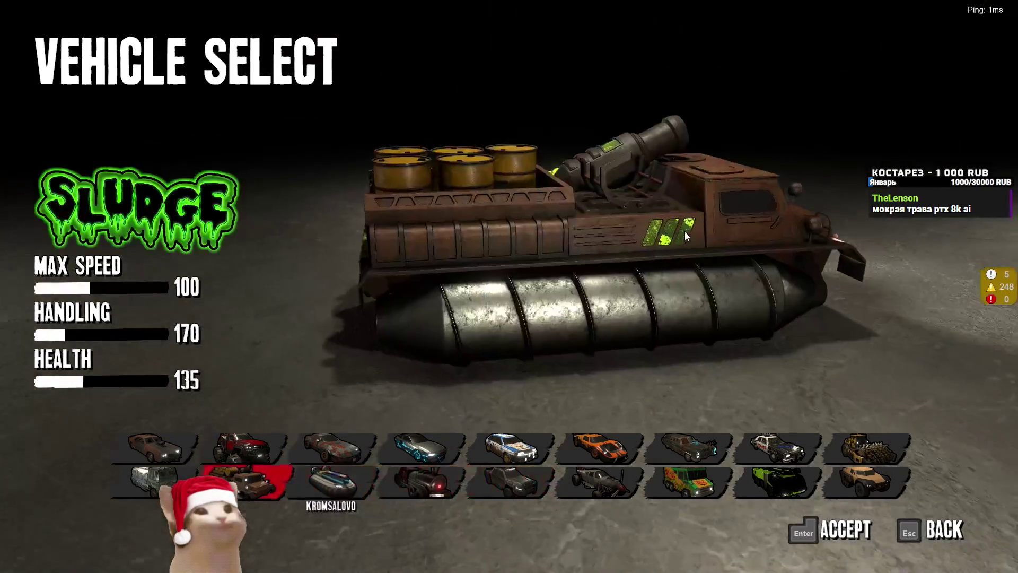
key("Left")
key("Right")
key("Right")
key("Right")
key("Right")
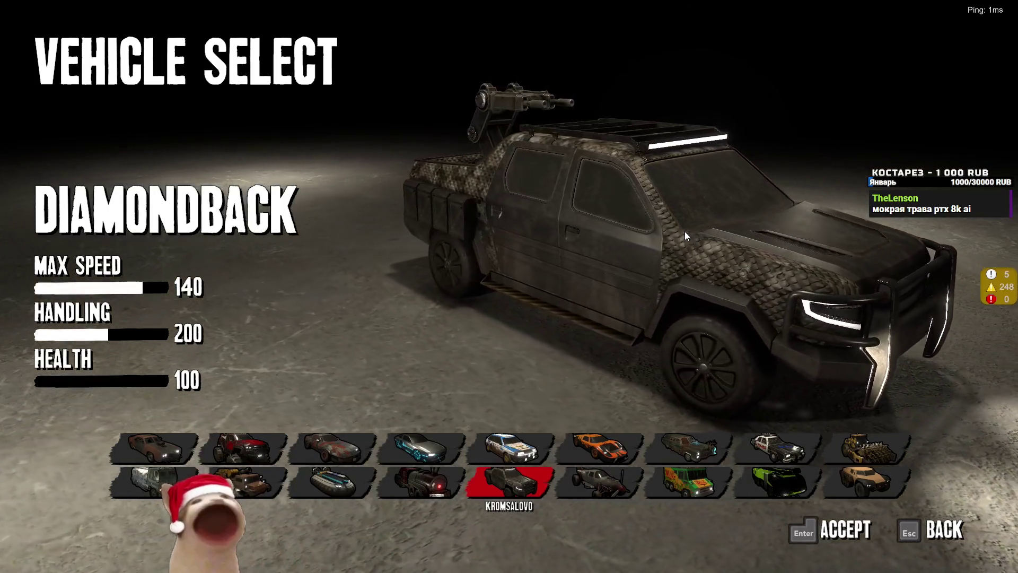
key("Up")
key("Left")
key("Return")
key("Return")
key("Right")
key("Right")
key("Right")
Step: Browse the stage list and start a match on the Stadium stage
key("Left")
key("Left")
key("Left")
key("Left")
key("Left")
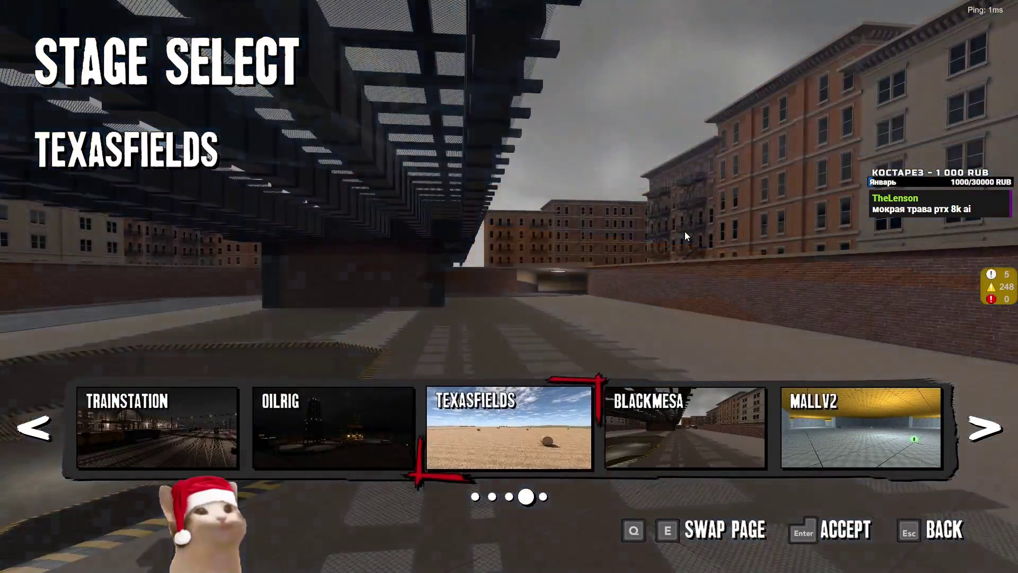
key("Left")
key("Left")
key("Left")
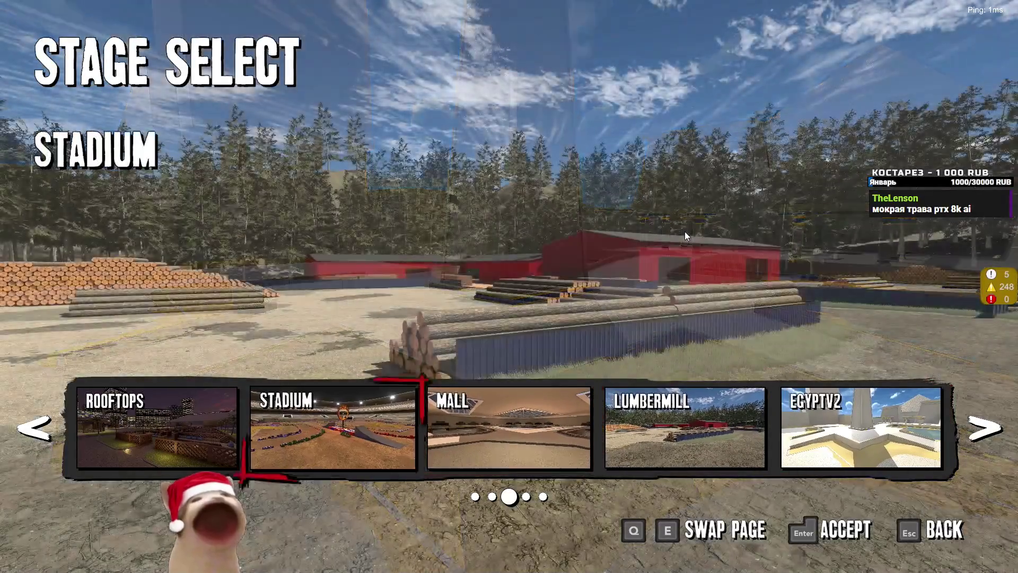
key("Right")
key("Right")
key("Right")
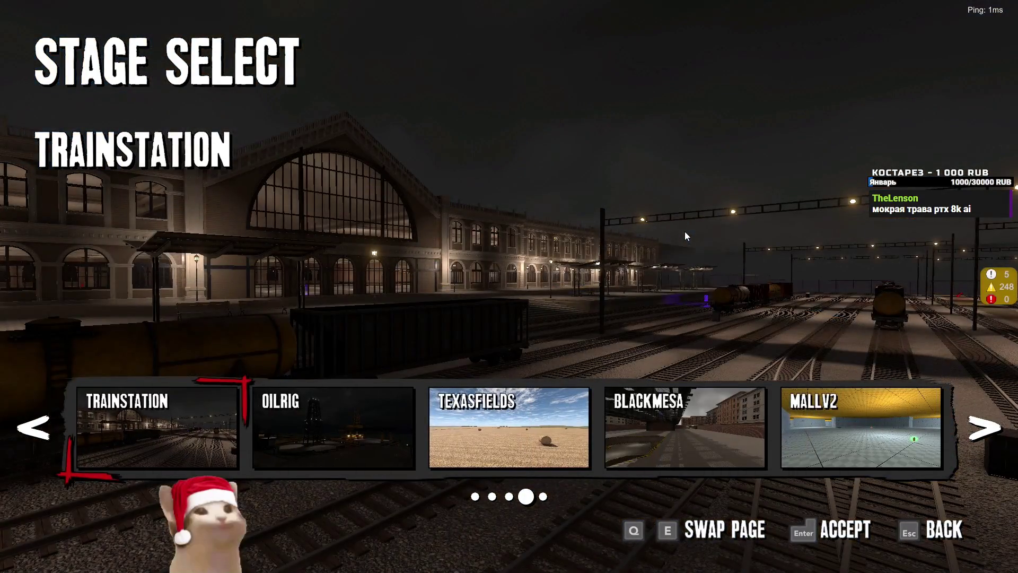
key("Right")
key("Right")
key("Left")
key("Left")
key("Left")
key("Left")
key("Left")
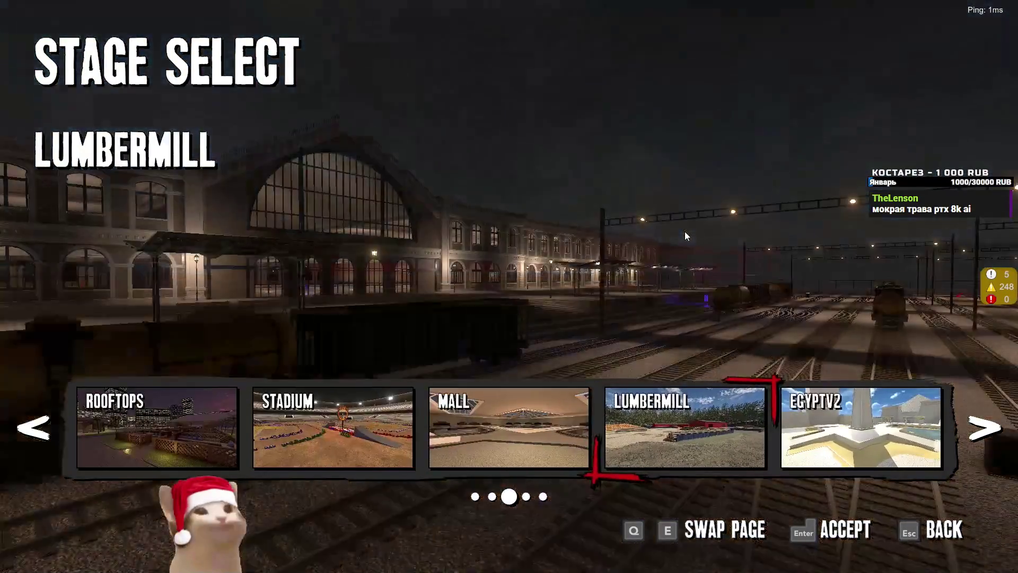
key("Return")
key("Return")
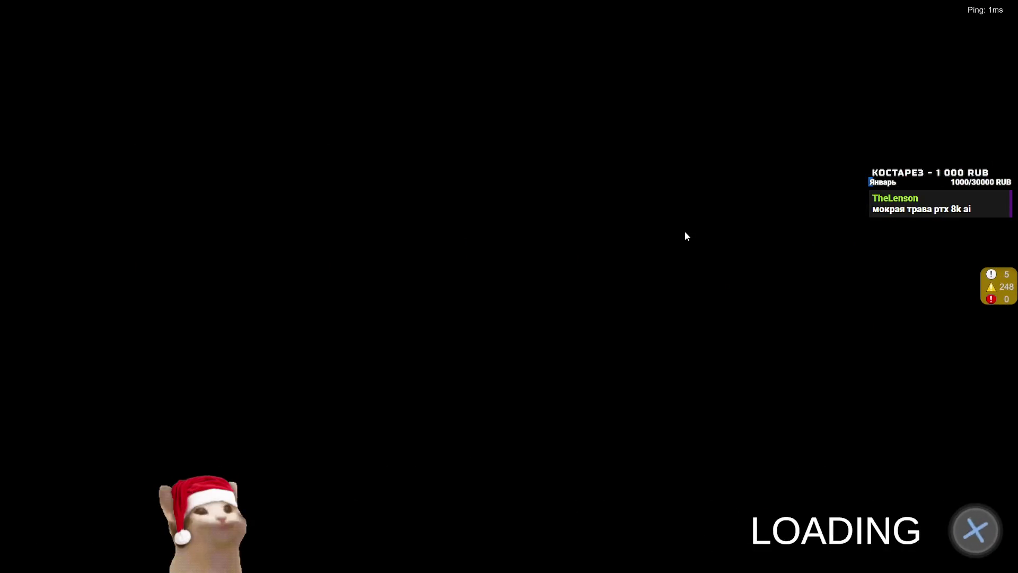
Step: Drive the truck across the stadium, stop by the fire ring, and switch to the GDC talk
key("w")
key("a")
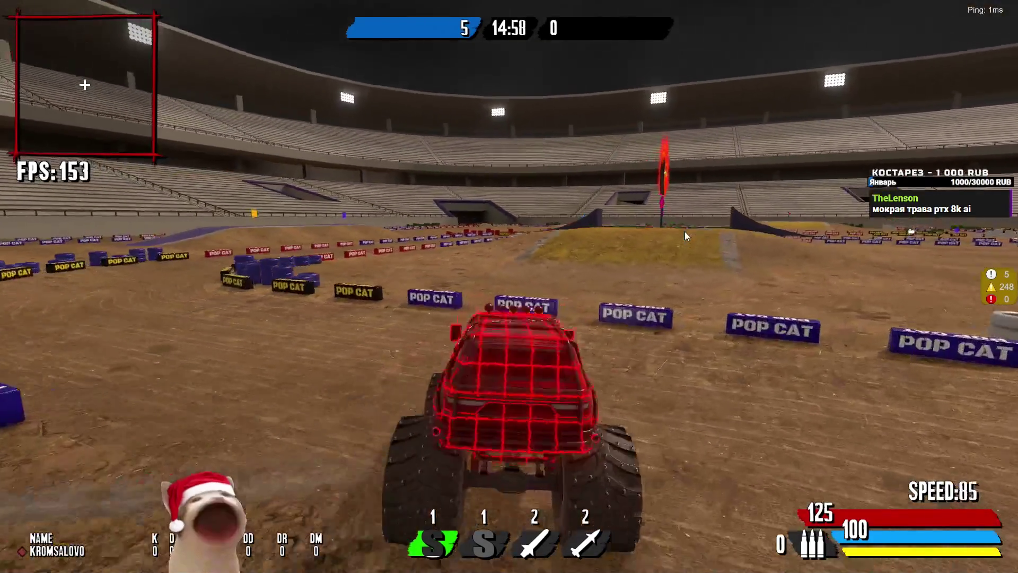
key("a")
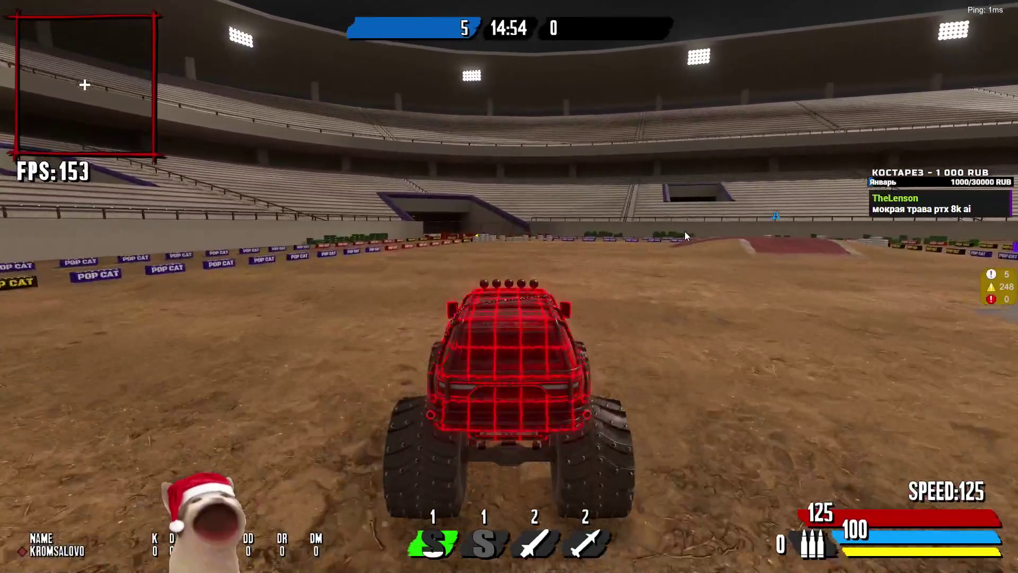
key("d")
key("s")
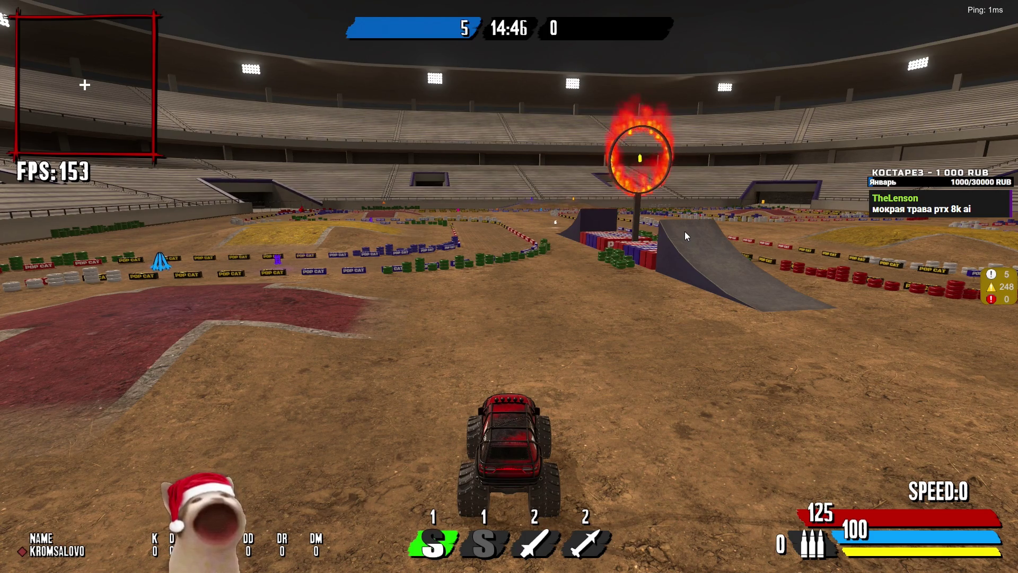
key("alt+Tab")
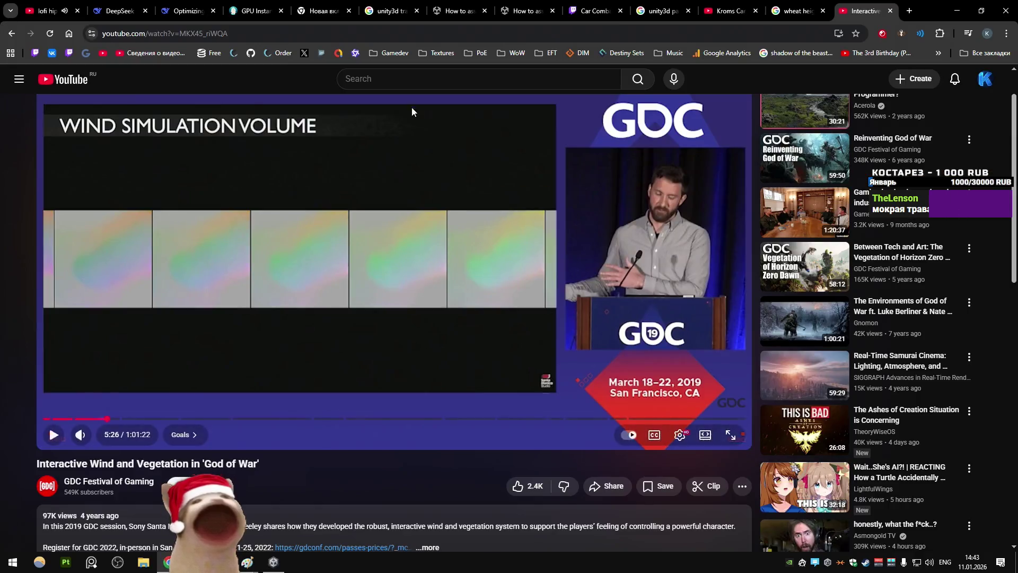
Step: Return to the God of War talk tab, jump ahead to about 9:22, and pause
left_click(793, 11)
left_click(667, 8)
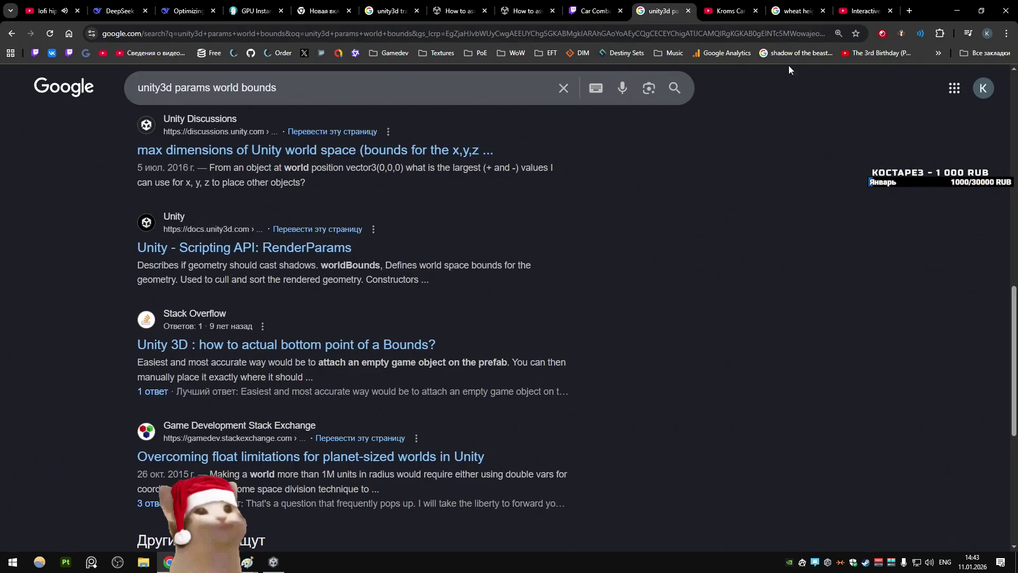
left_click(867, 6)
left_click_drag(122, 418, 170, 420)
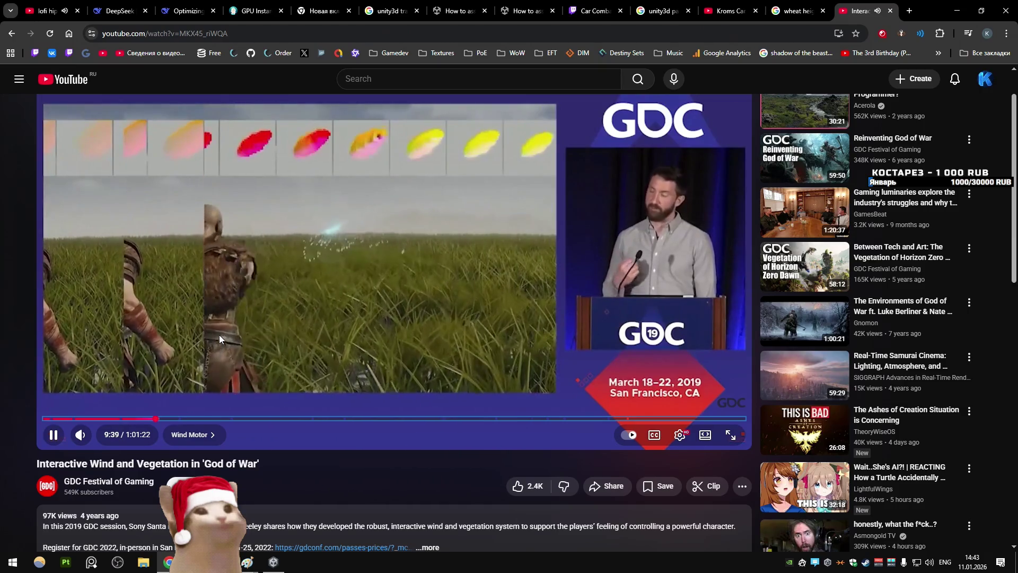
key("Right")
key("Right")
key("Right")
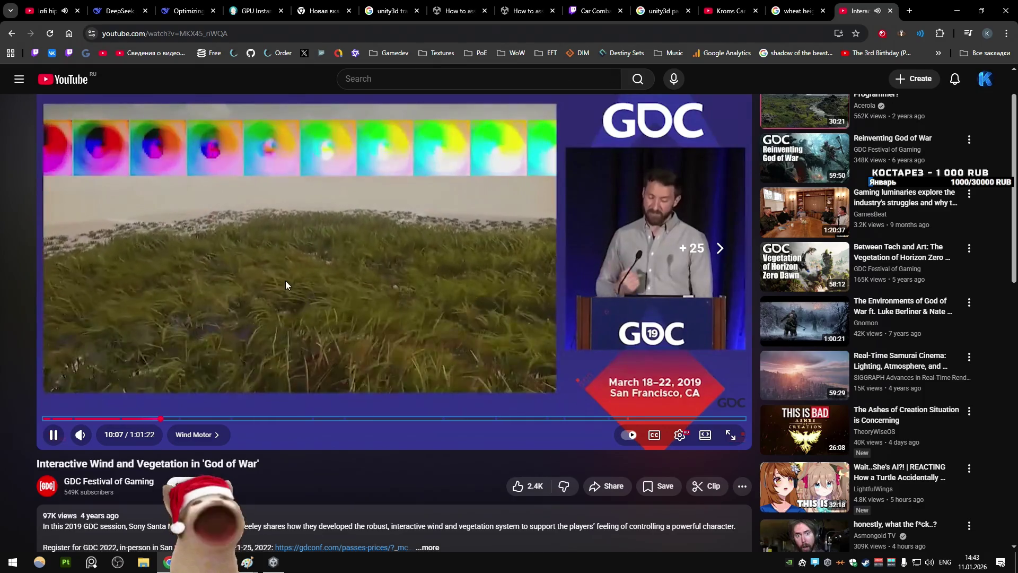
key("space")
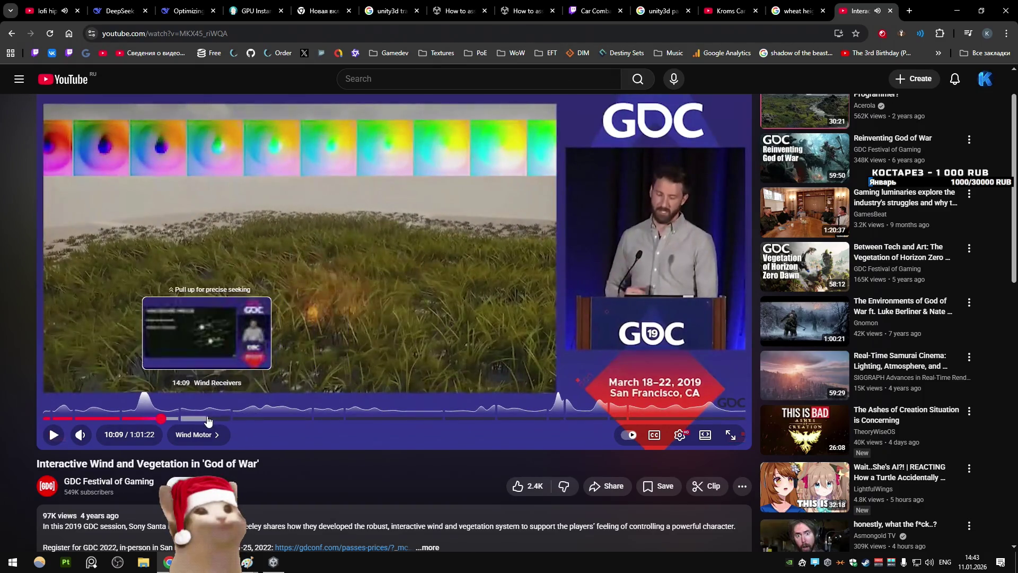
Step: Skip through the talk's chapters to the Dual Heightfield Trail slide and resume playback
left_click(255, 420)
left_click(285, 420)
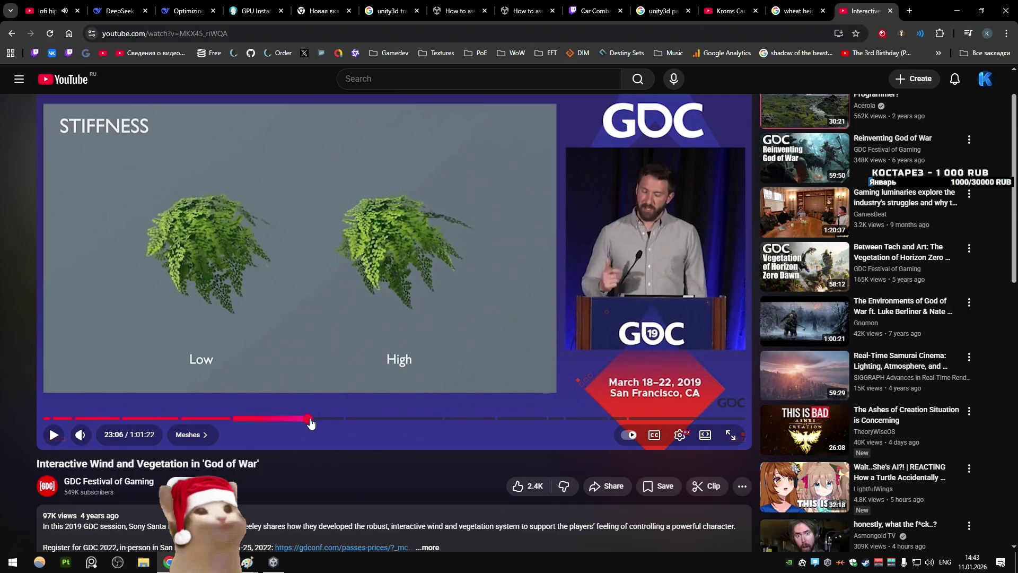
left_click(318, 419)
left_click(351, 420)
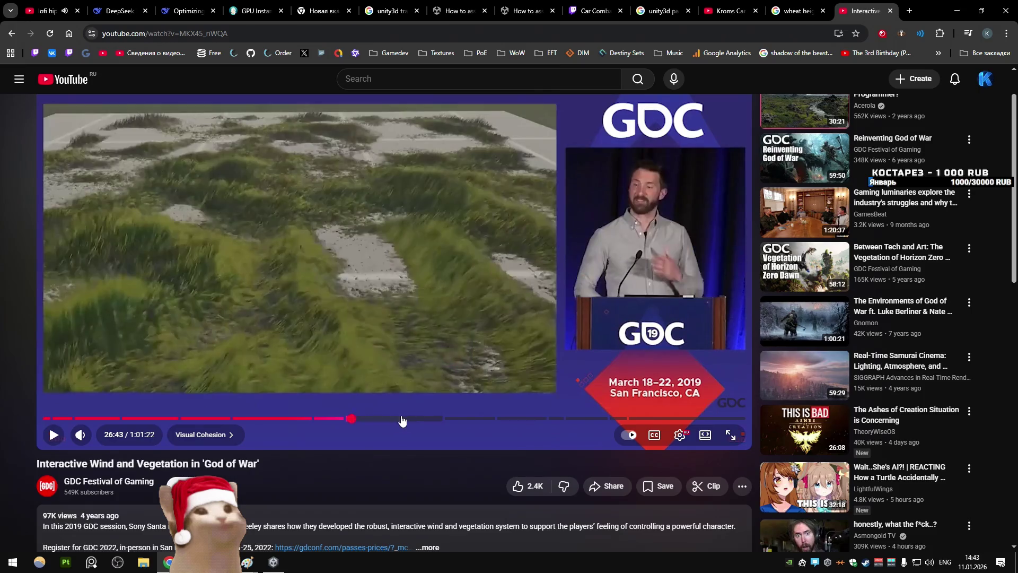
left_click(409, 419)
left_click_drag(453, 421, 657, 419)
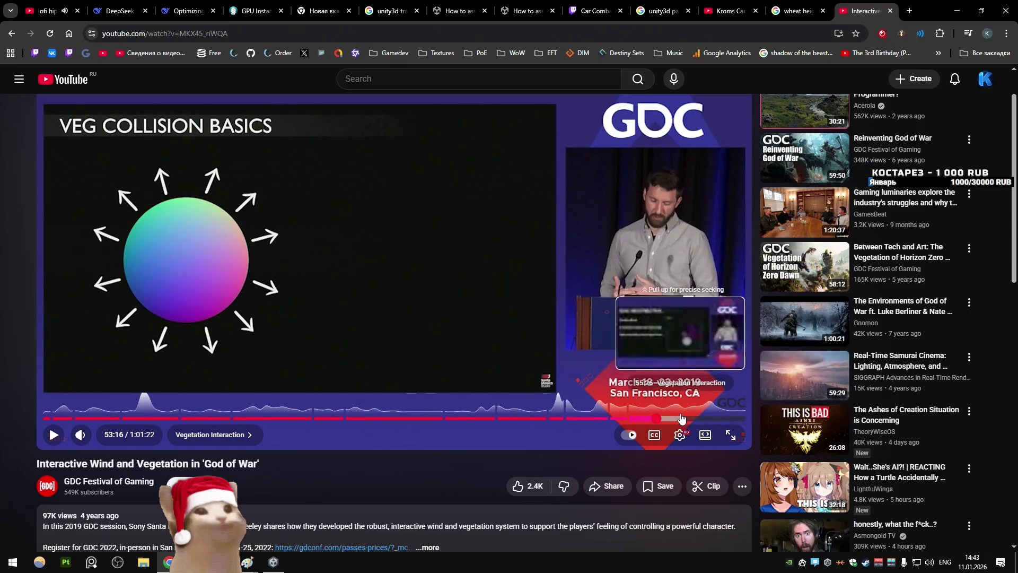
left_click(681, 419)
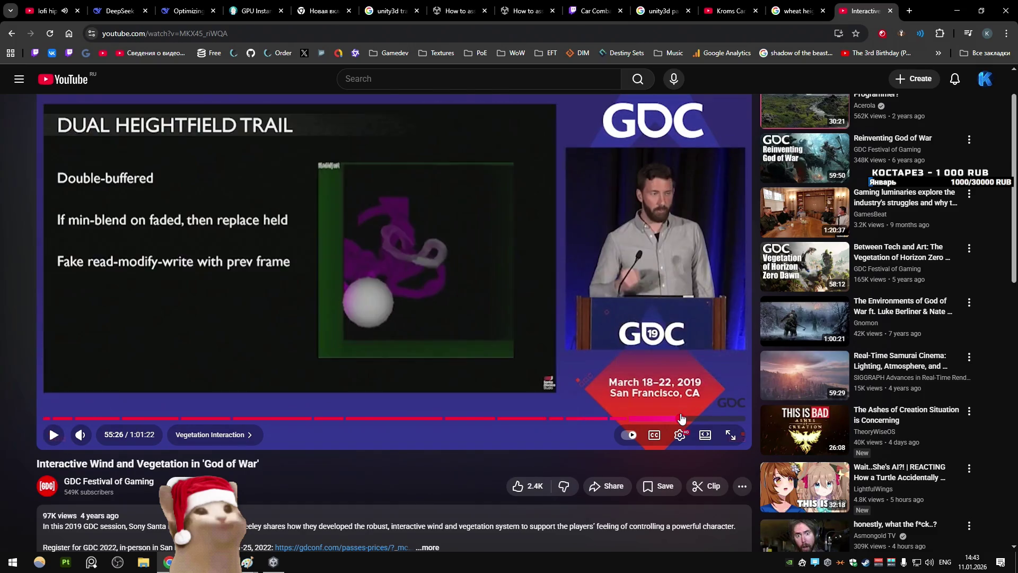
left_click(491, 316)
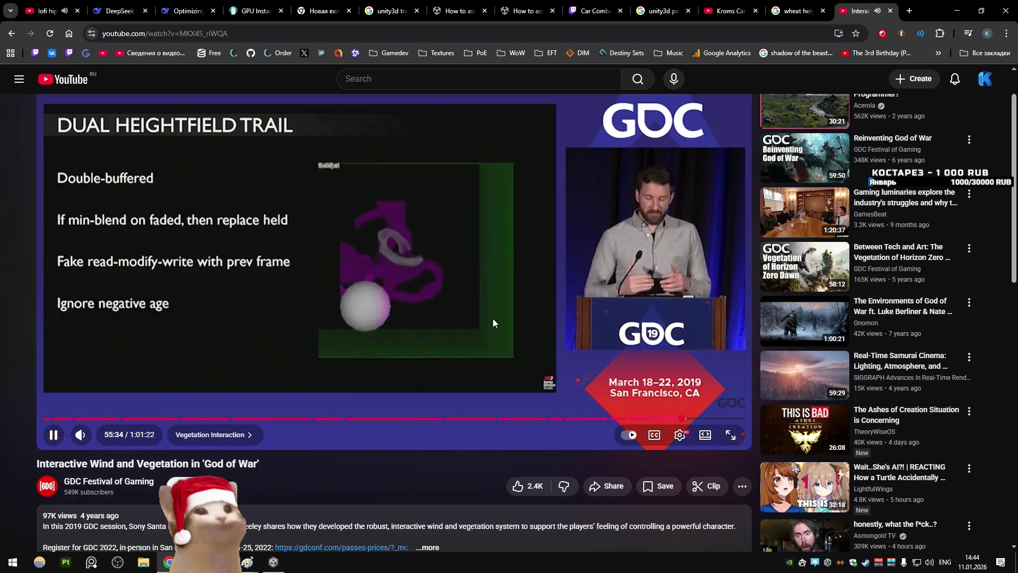
left_click(493, 319)
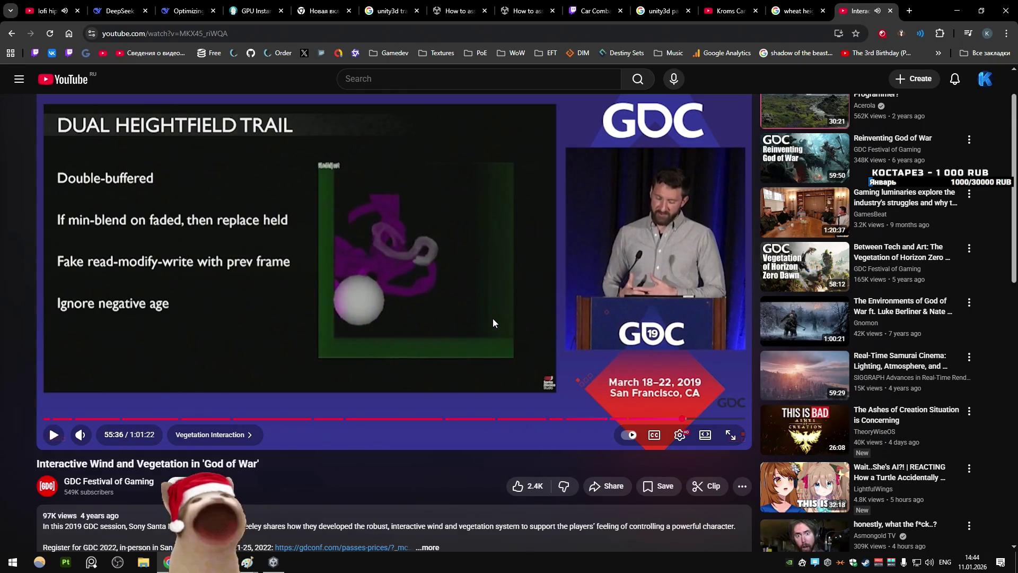
left_click(493, 318)
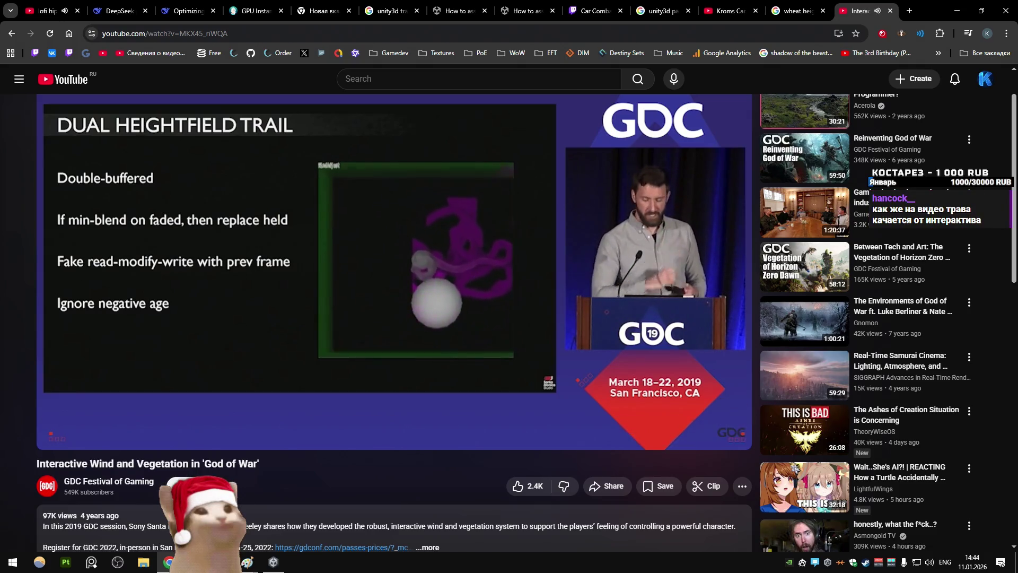
scroll(438, 298, "up", 1)
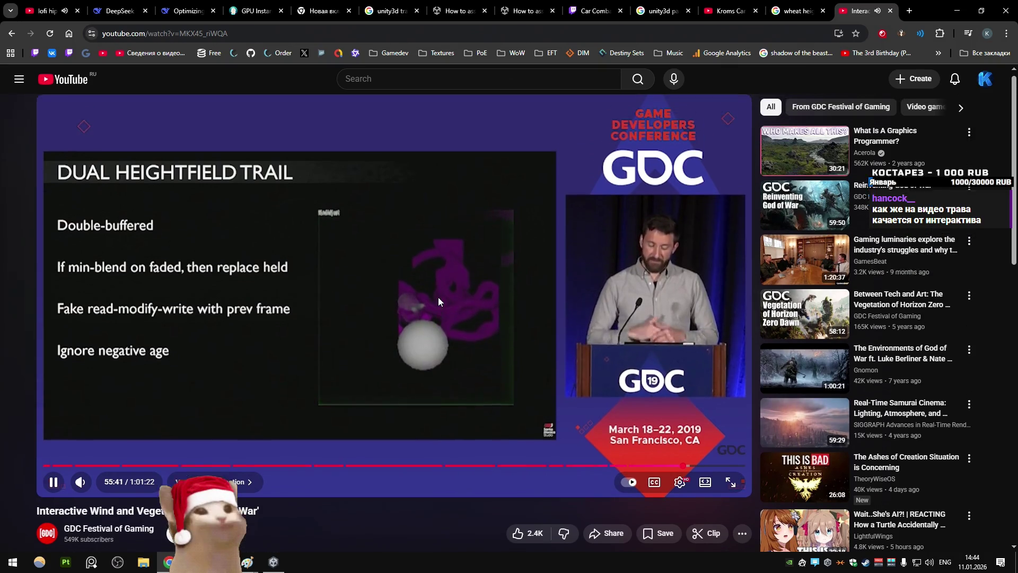
Step: Rewind the talk to the wind flow mapping part at 29:36, then jump to 51:34 and 52:07
left_click(429, 326)
left_click_drag(364, 472, 384, 473)
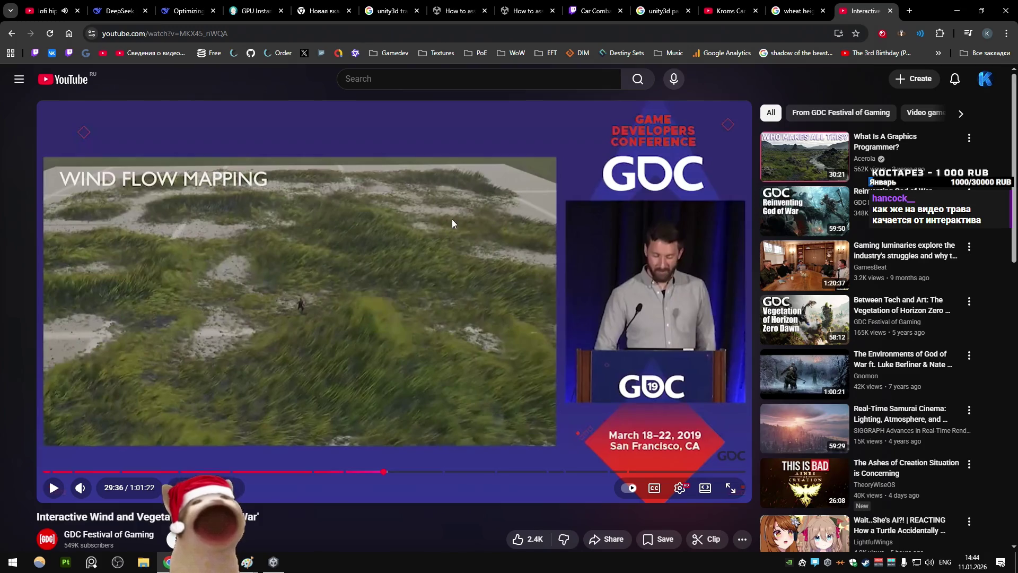
left_click(427, 316)
left_click_drag(637, 471, 639, 476)
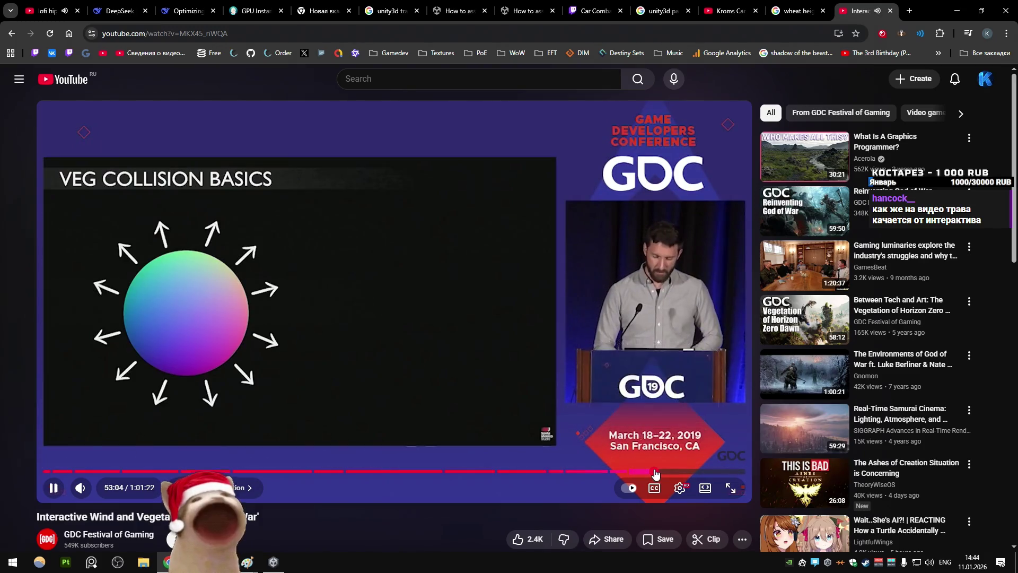
left_click(665, 472)
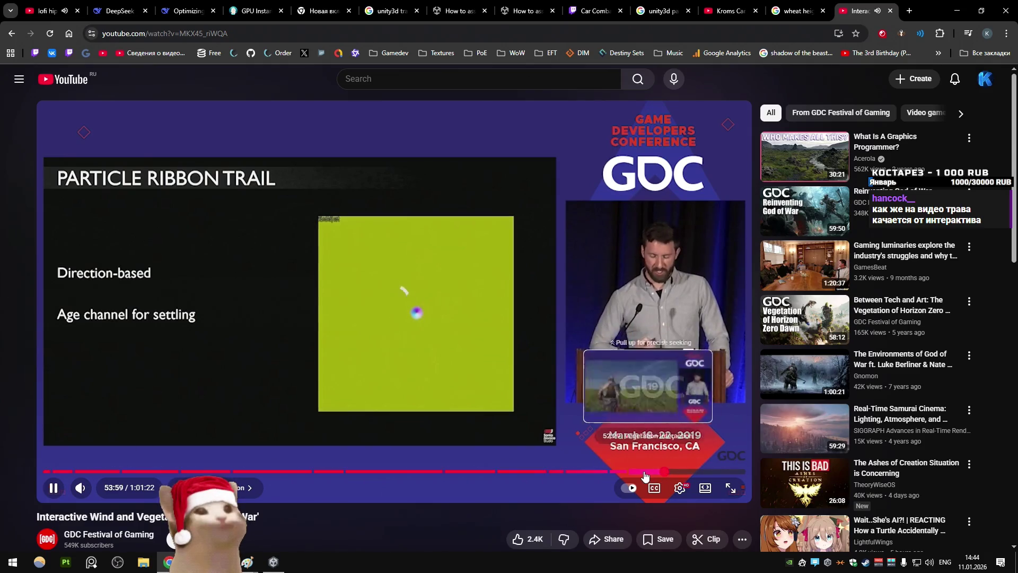
left_click(643, 472)
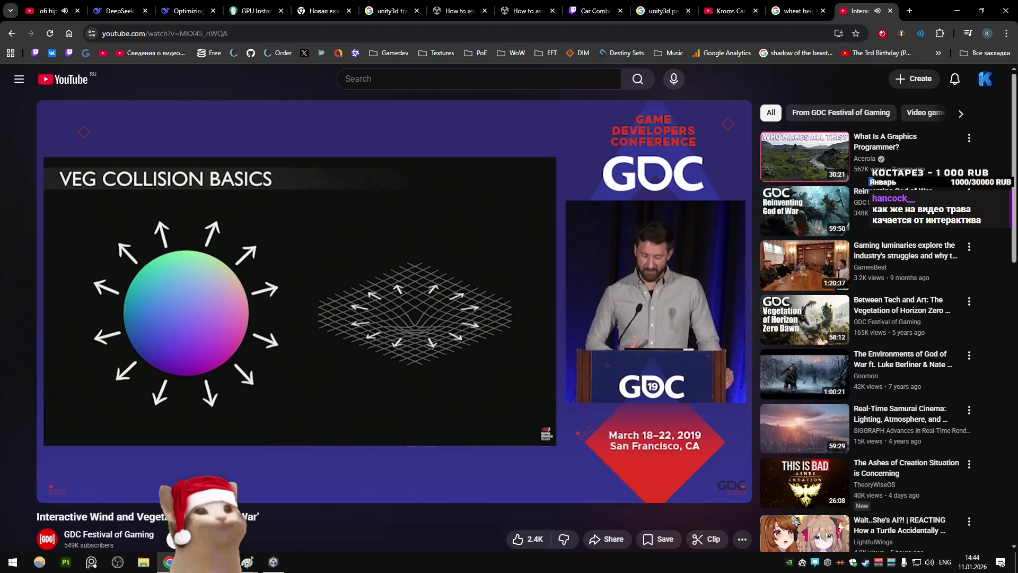
Step: Skip ahead to the Particle Ribbon Trail demo, pause at 52:49, and switch to the car combat game
mouse_move(343, 310)
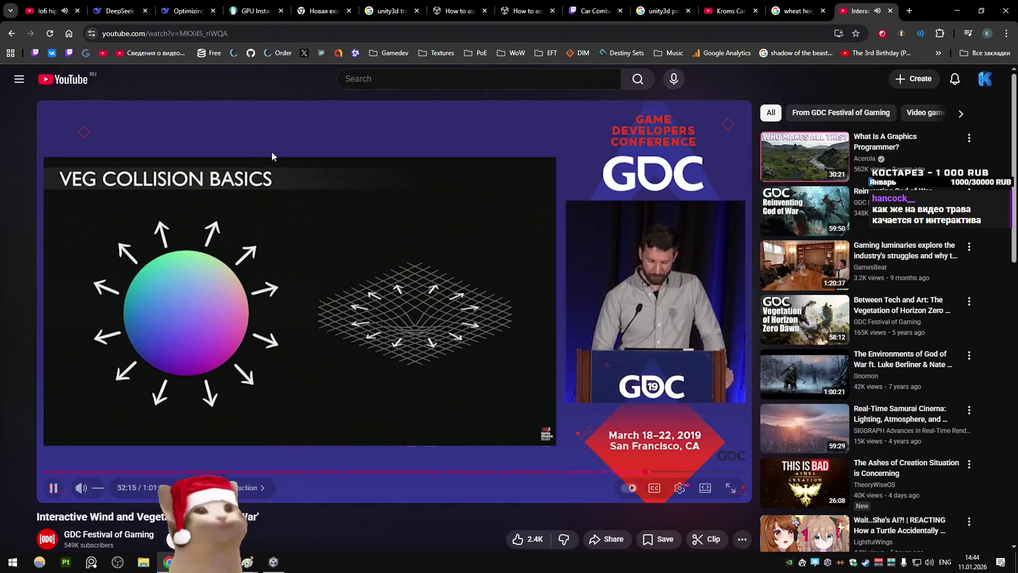
key("Right")
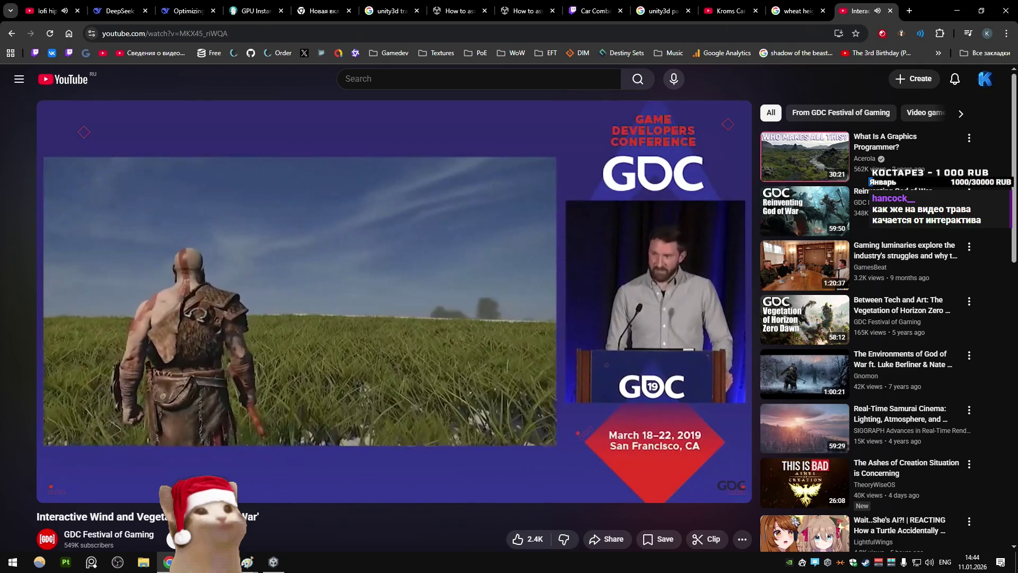
key("Right")
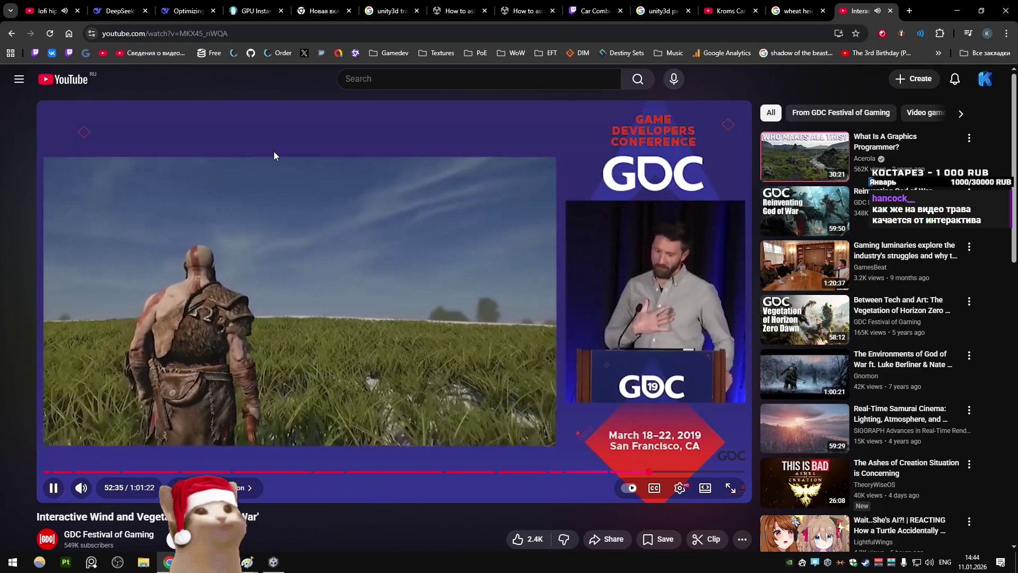
key("Right")
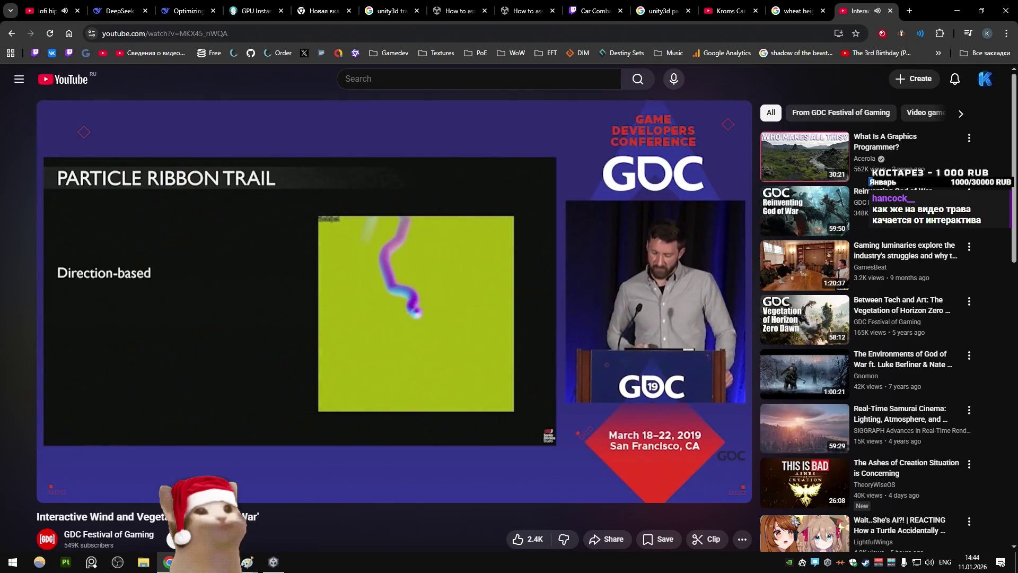
left_click(275, 153)
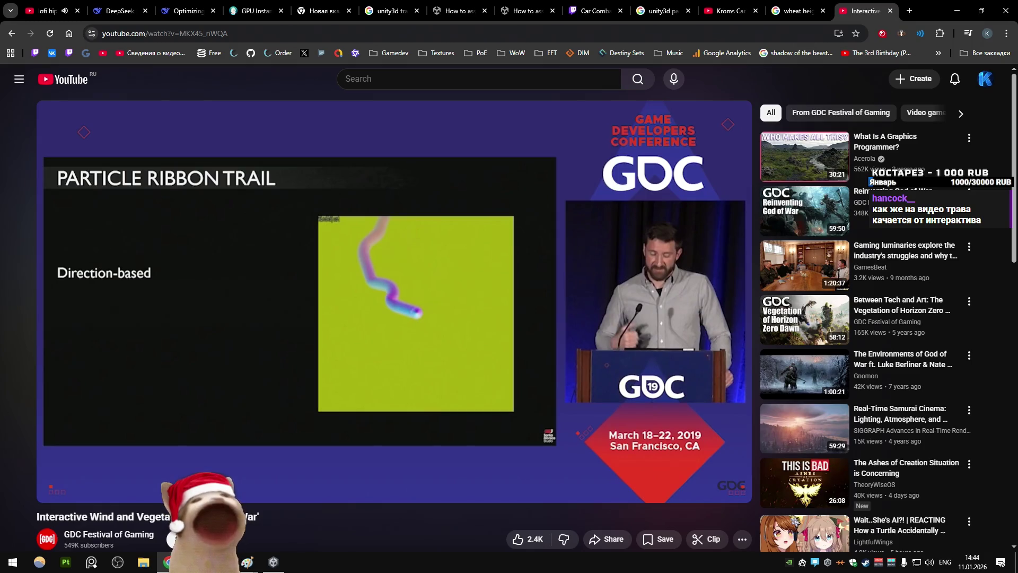
key("alt+Tab")
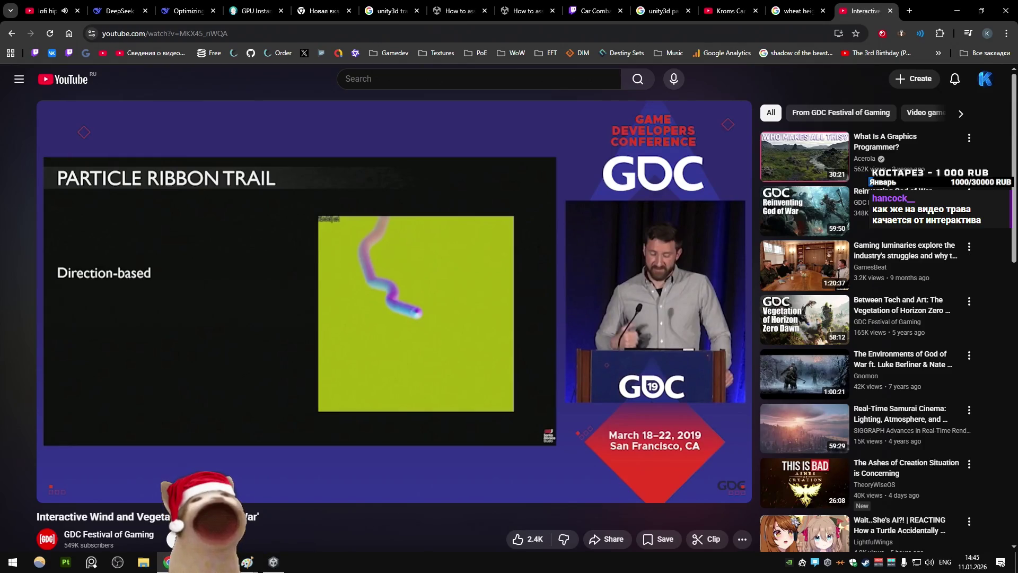
key("alt+Tab")
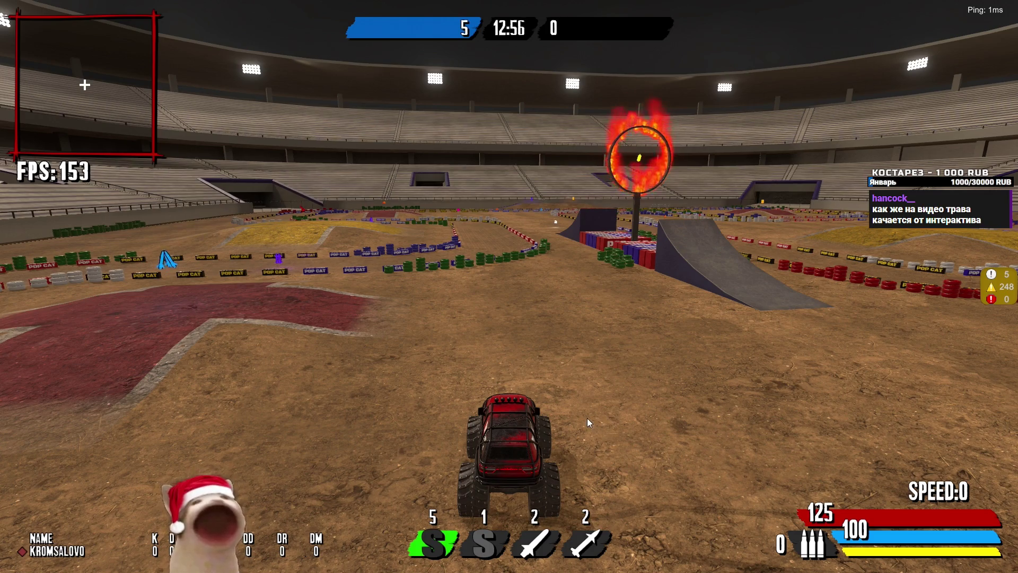
Step: Back in the talk, play and pause the Particle Ribbon Trail demo until it reaches 53:34
key("alt+Tab")
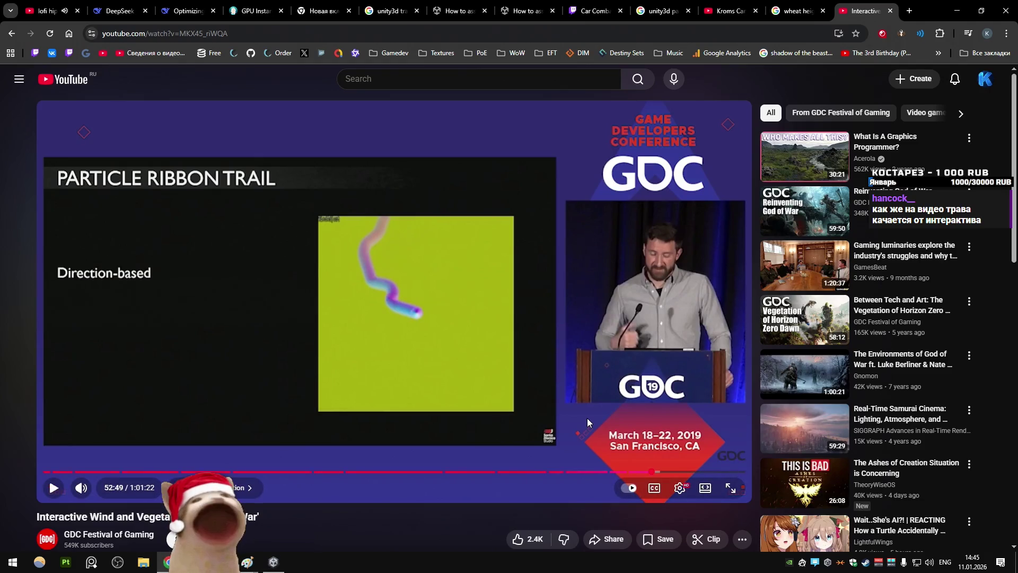
left_click(587, 418)
left_click(587, 418)
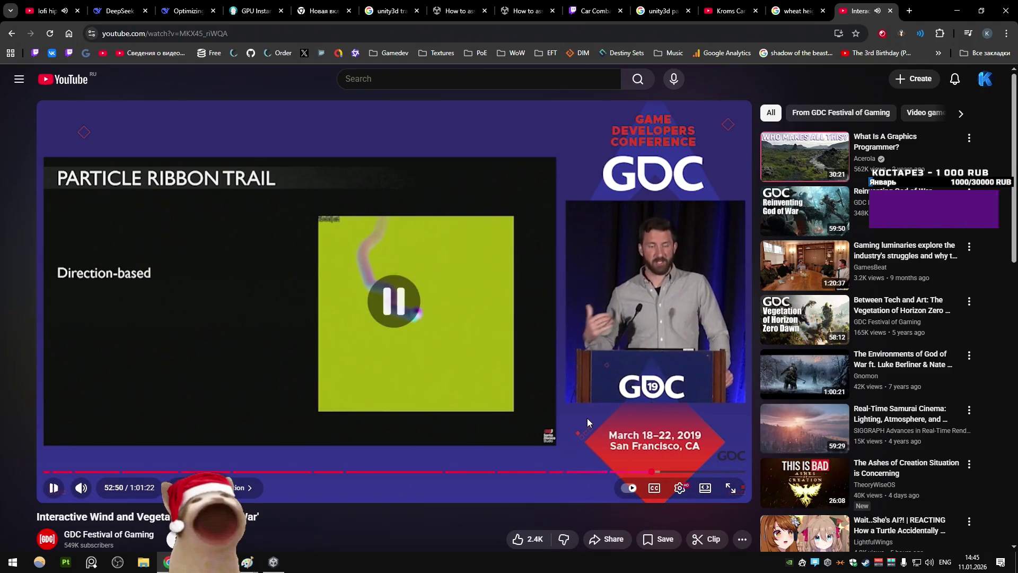
left_click(454, 355)
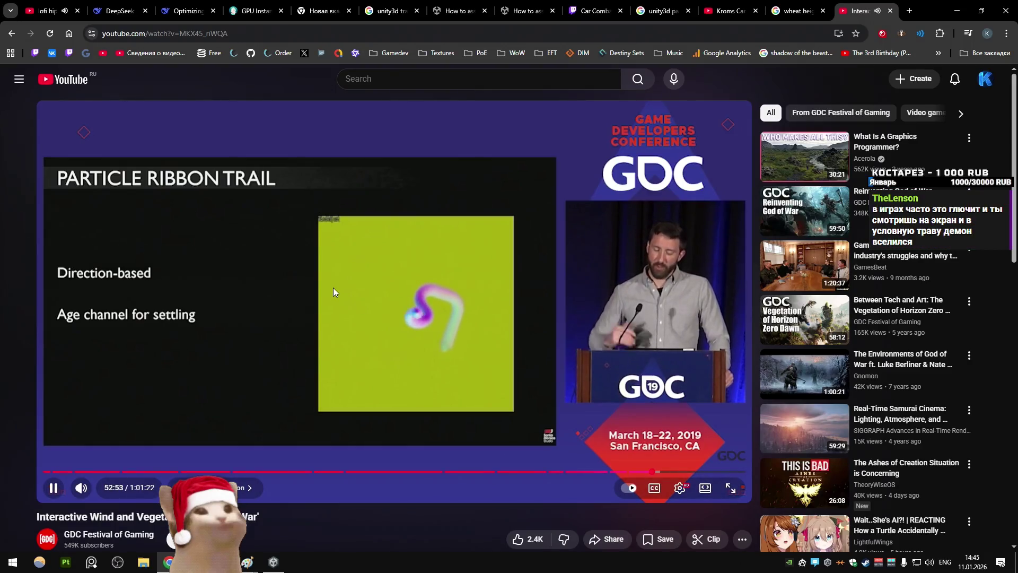
mouse_move(81, 487)
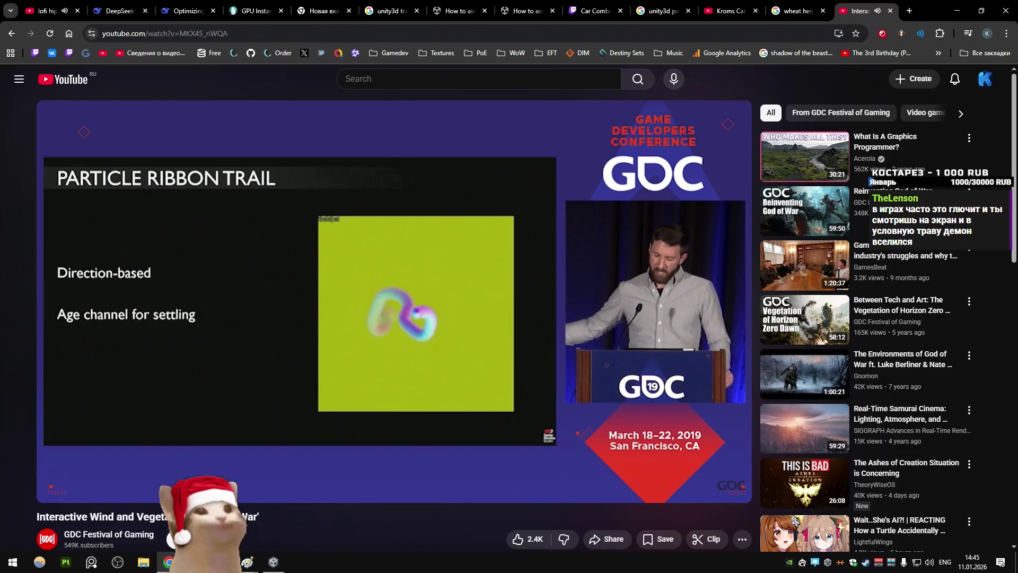
left_click(260, 285)
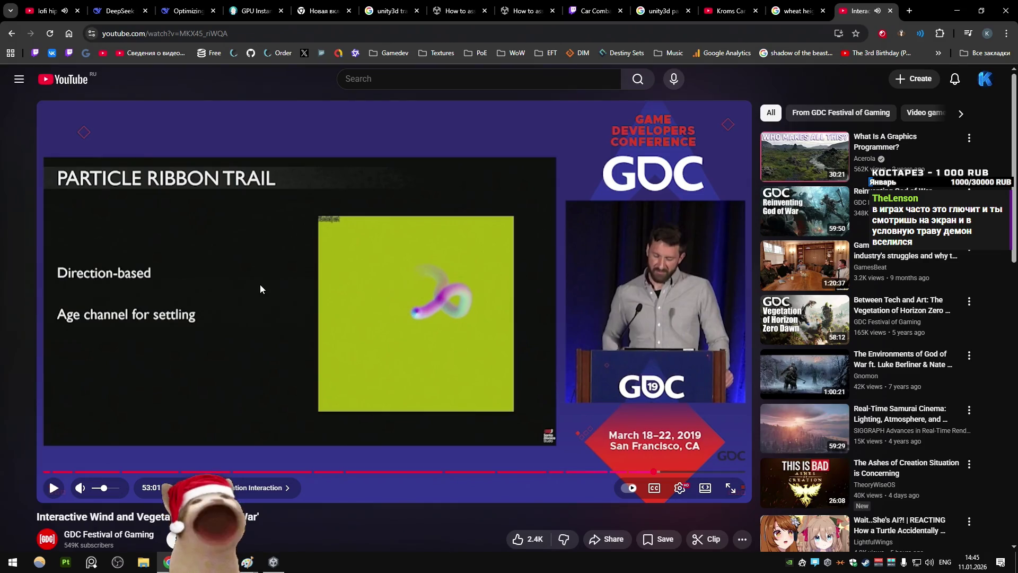
left_click(259, 284)
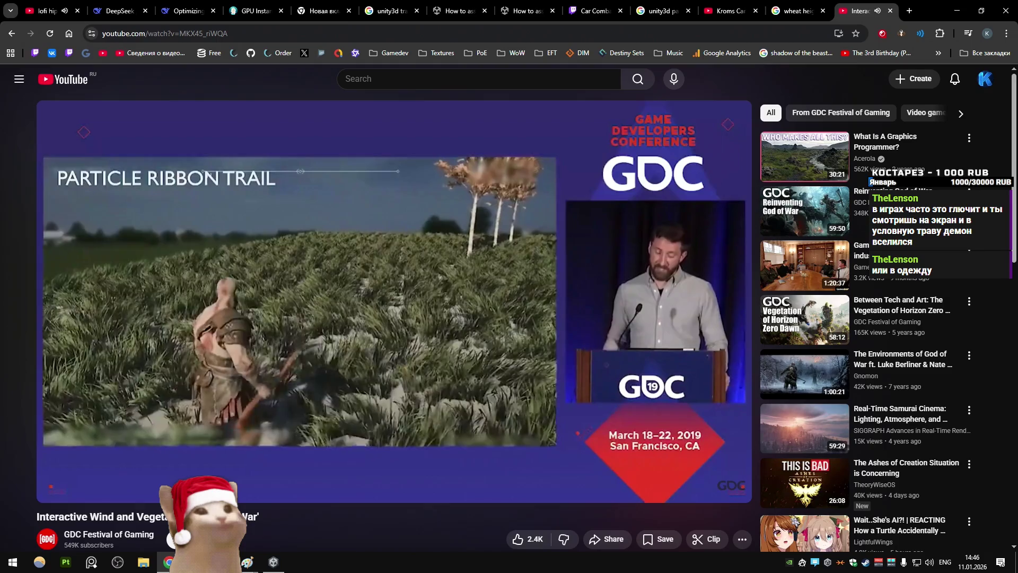
mouse_move(260, 284)
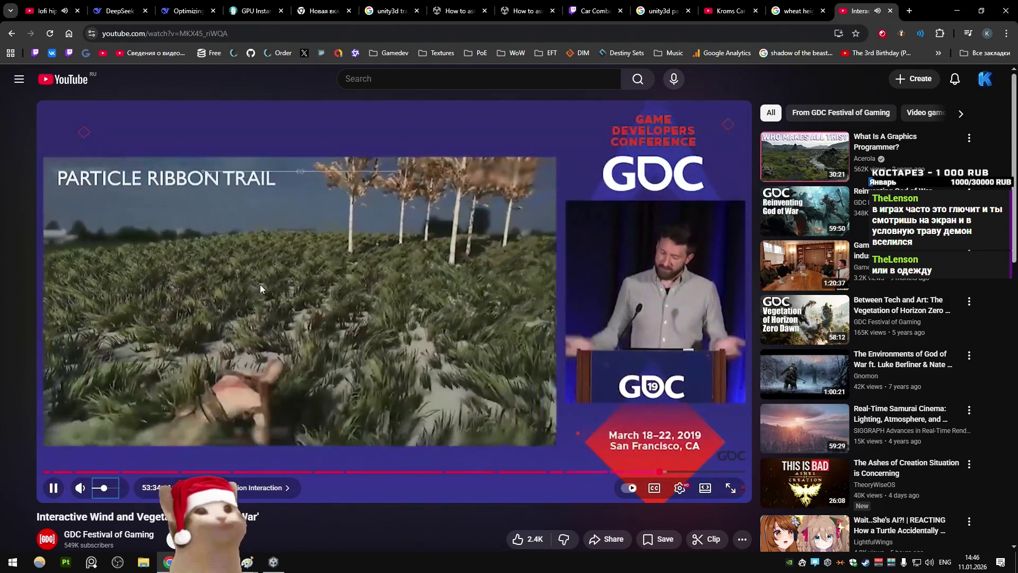
Step: Seek back and forth through the Footstep section in five-second jumps
key("Right")
key("Right")
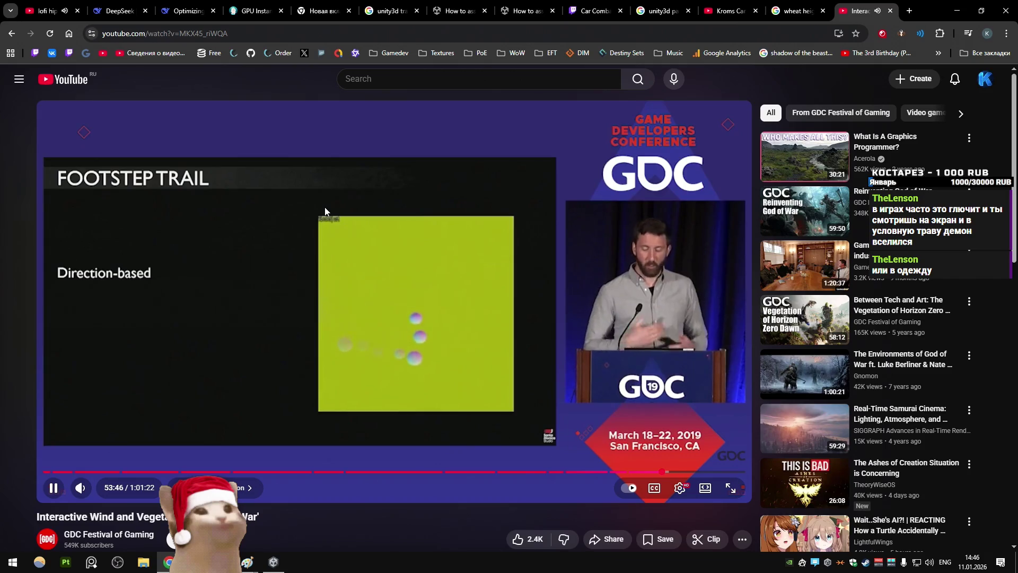
key("Left")
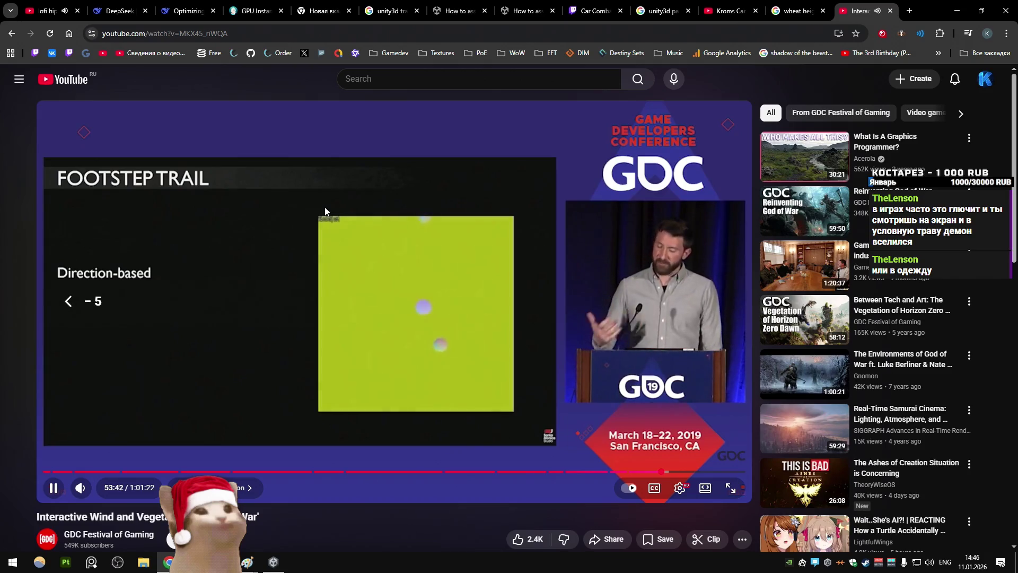
key("Left")
key("alt+Tab")
key("alt+Tab")
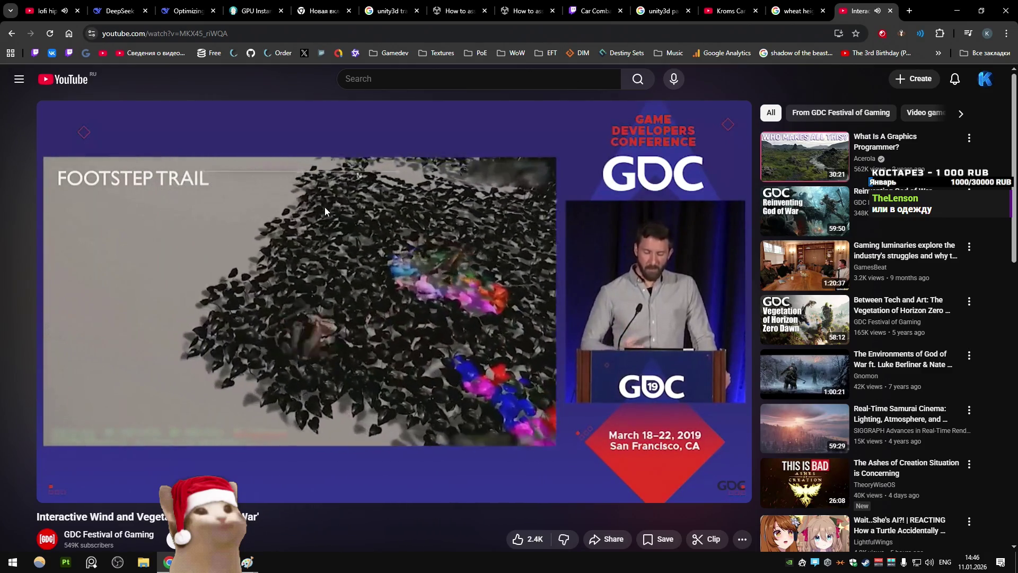
key("Right")
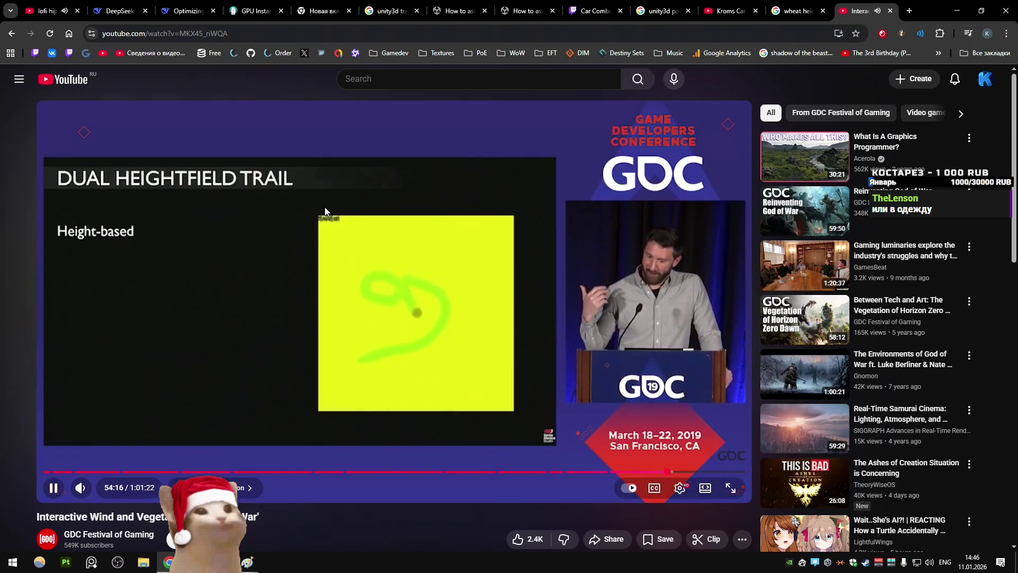
key("Right")
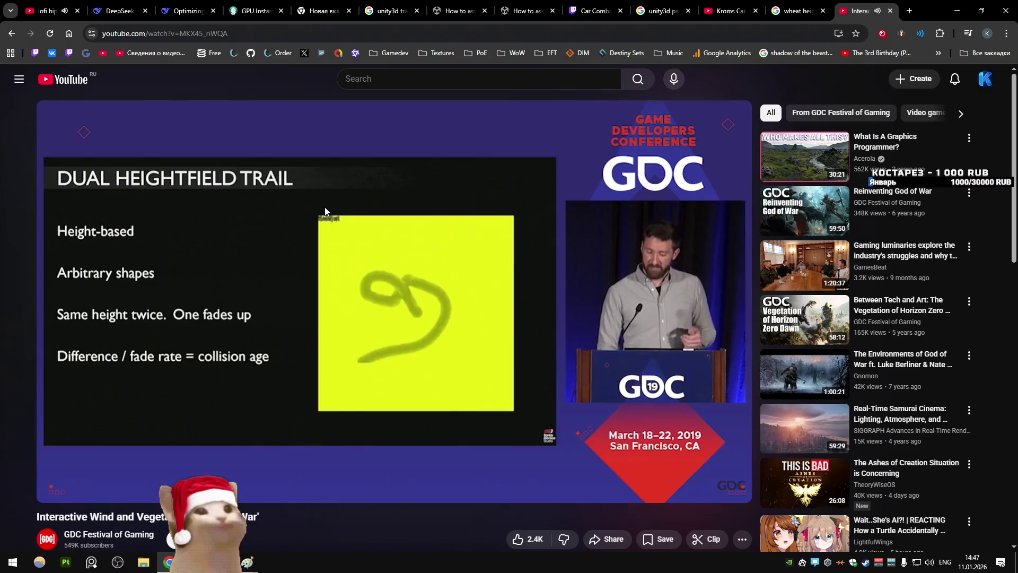
Step: Advance to the Dual Heightfield Trail slide at 56:12, pause, and close the video tab
key("Right")
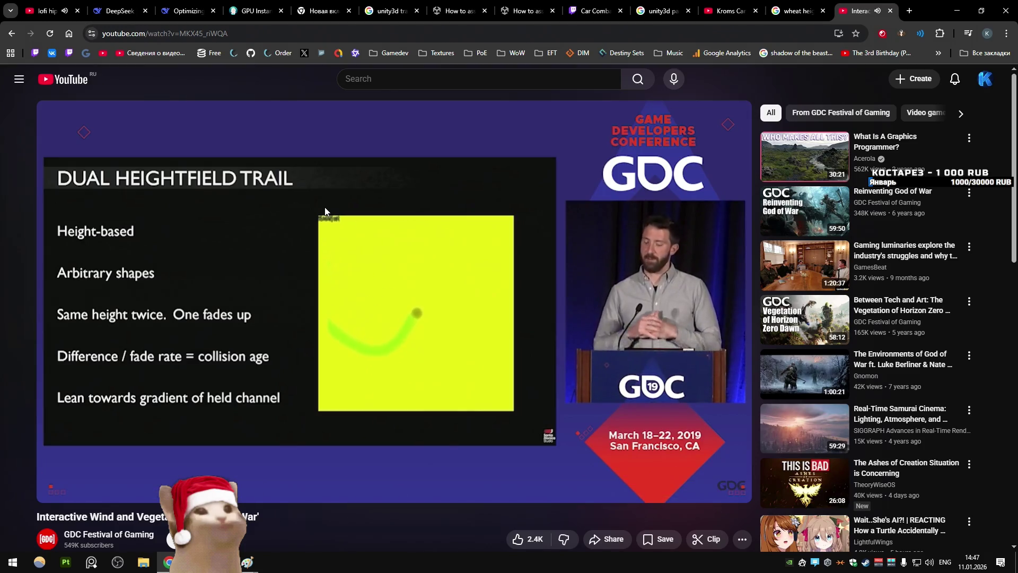
key("Right")
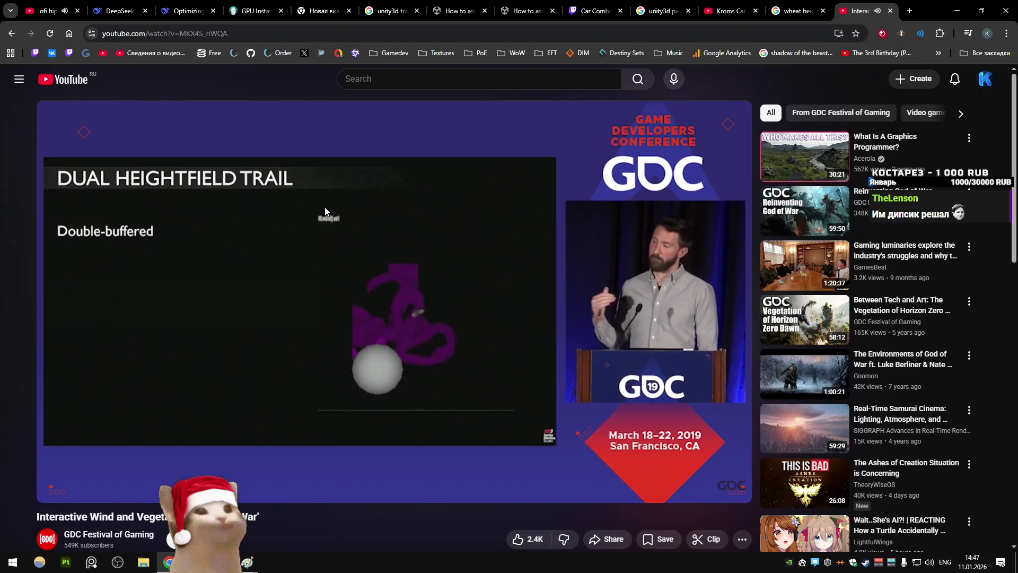
key("Right")
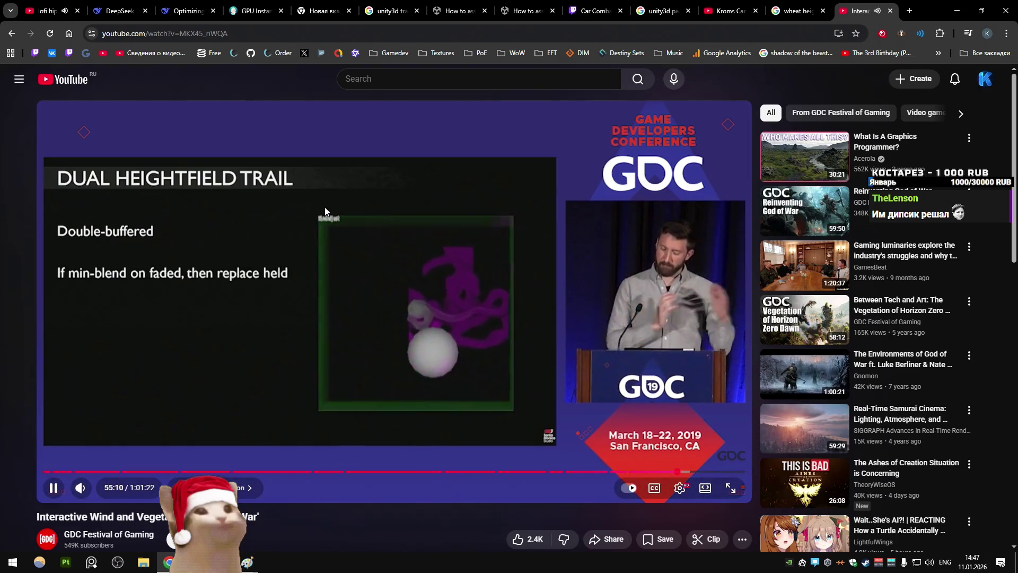
key("Right")
key("Right")
key("Right")
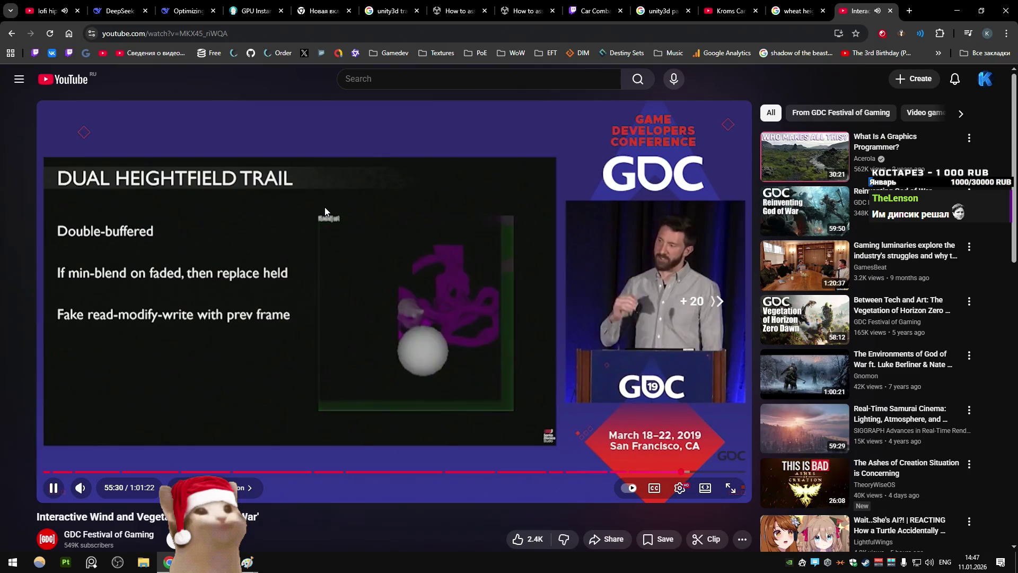
key("Right")
key("Right")
key("Right")
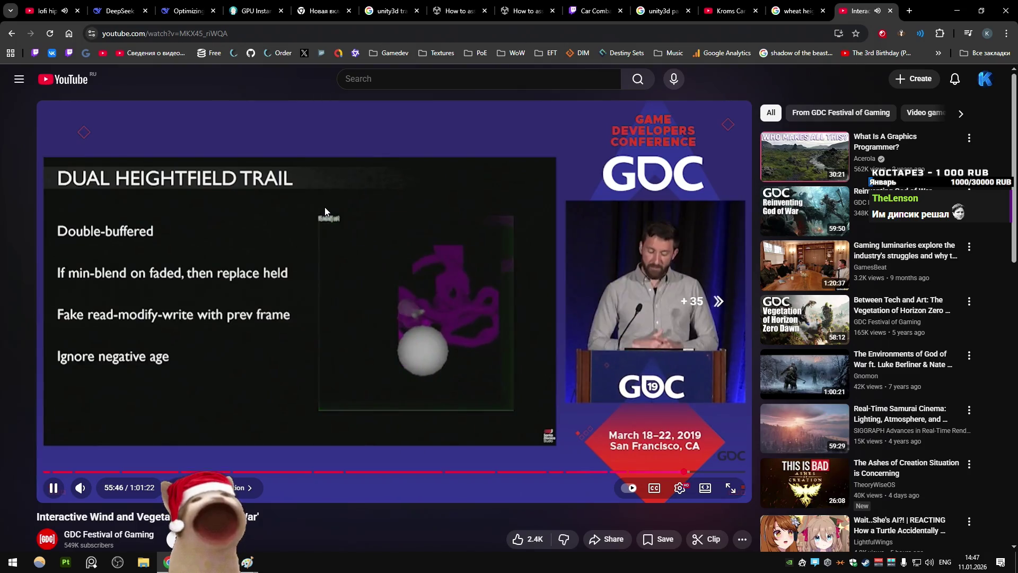
key("space")
key("ctrl+w")
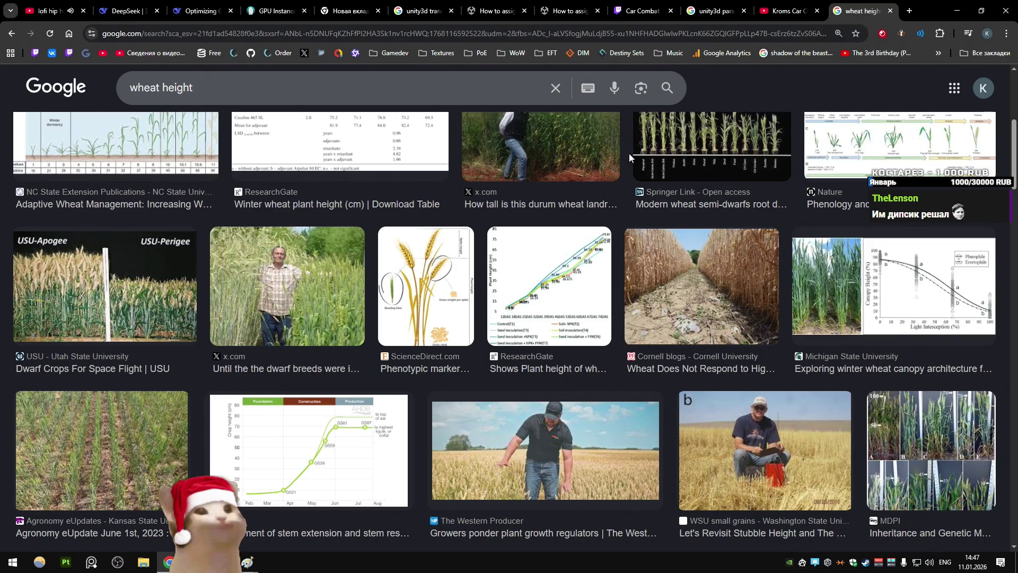
Step: Close the remaining research tabs and launch the GrassInstancing project from Unity Hub
key("ctrl+w")
key("ctrl+w")
key("ctrl+w")
key("ctrl+w")
key("ctrl+w")
key("ctrl+w")
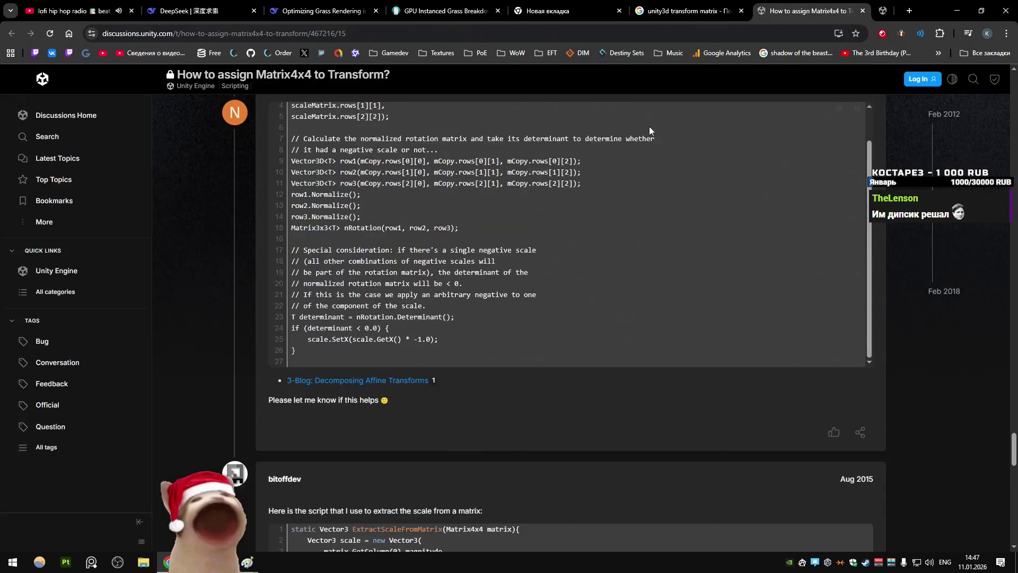
key("ctrl+w")
key("ctrl+w")
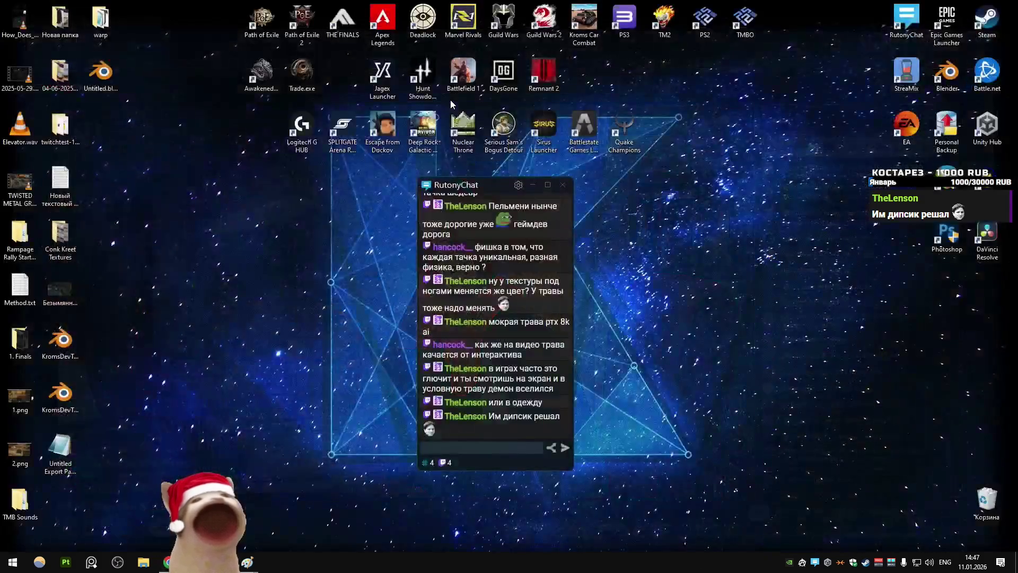
left_click(823, 565)
left_click(477, 268)
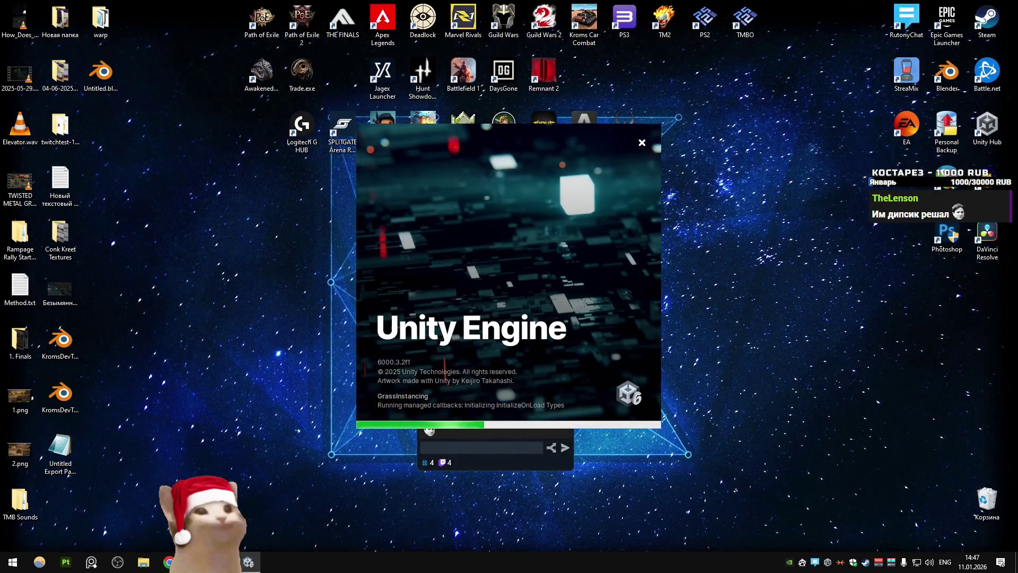
Step: Discard both leftover Paint drawings without saving, then enter Play mode on the GrassInstancing SampleScene
mouse_move(223, 562)
left_click(141, 517)
left_click(1005, 5)
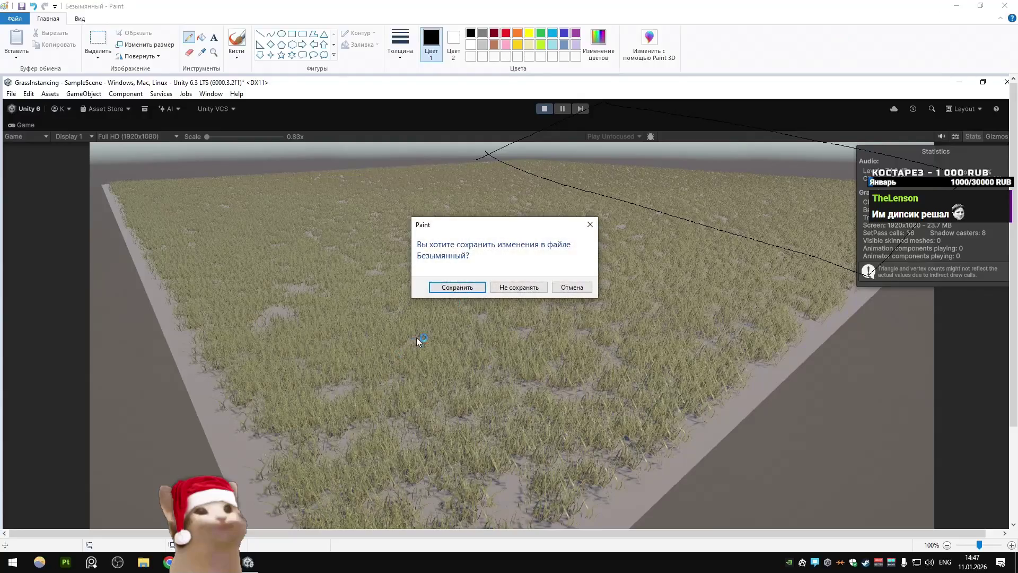
left_click(509, 287)
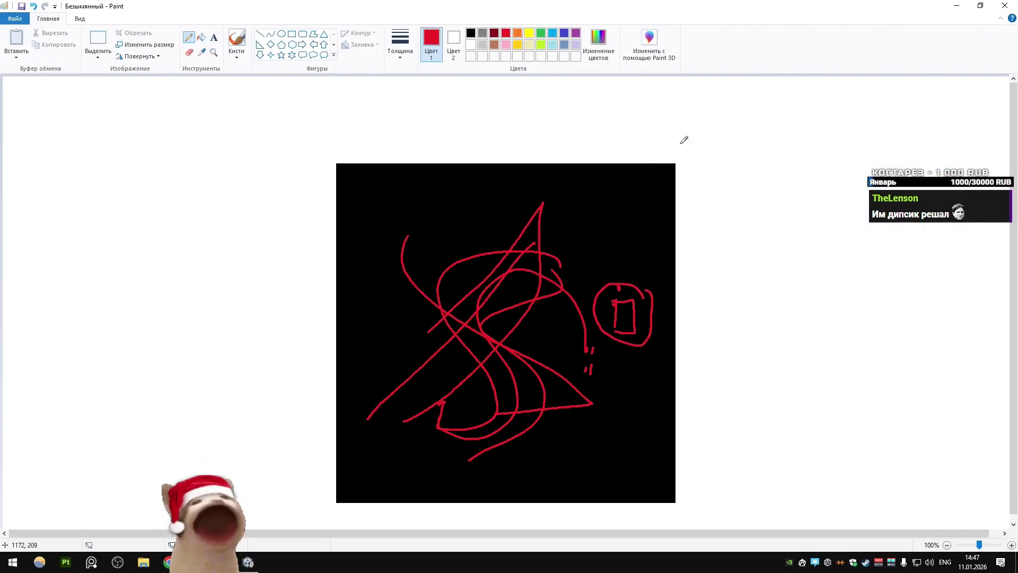
left_click(1005, 6)
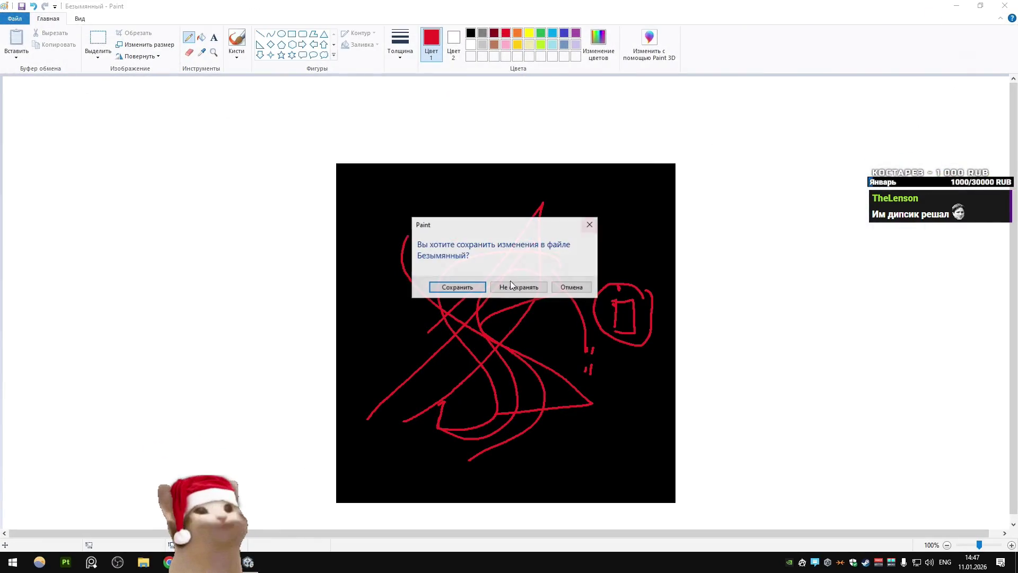
left_click(512, 286)
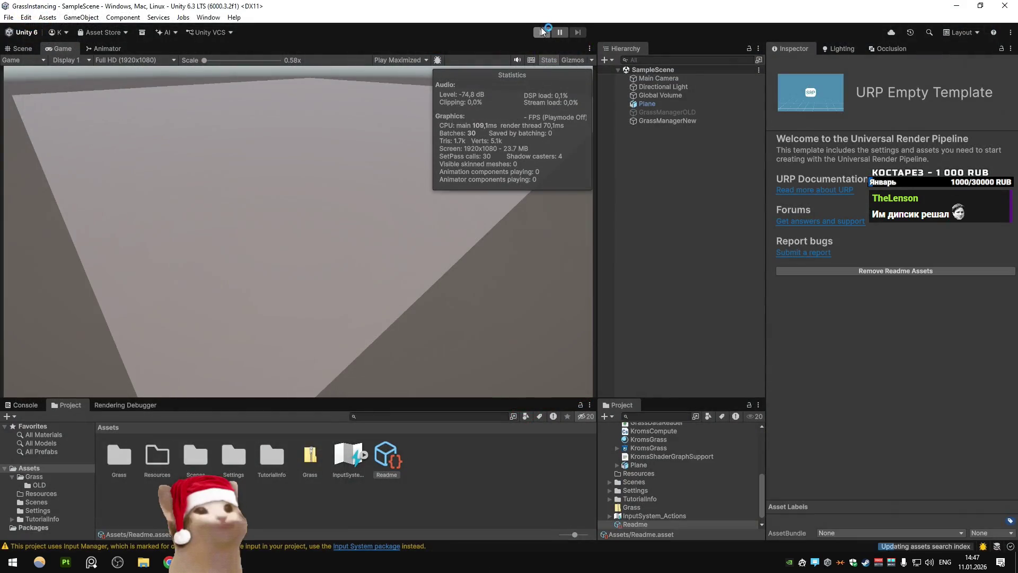
left_click(542, 32)
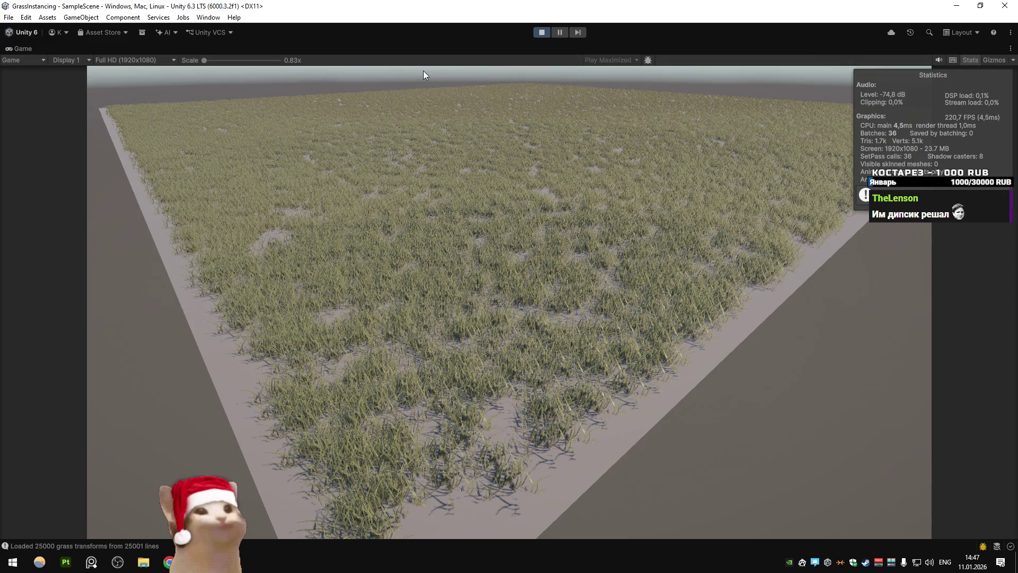
Step: Un-maximize the Game view to restore the editor layout and select GrassManagerNew
right_click(23, 47)
left_click(135, 87)
left_click(663, 120)
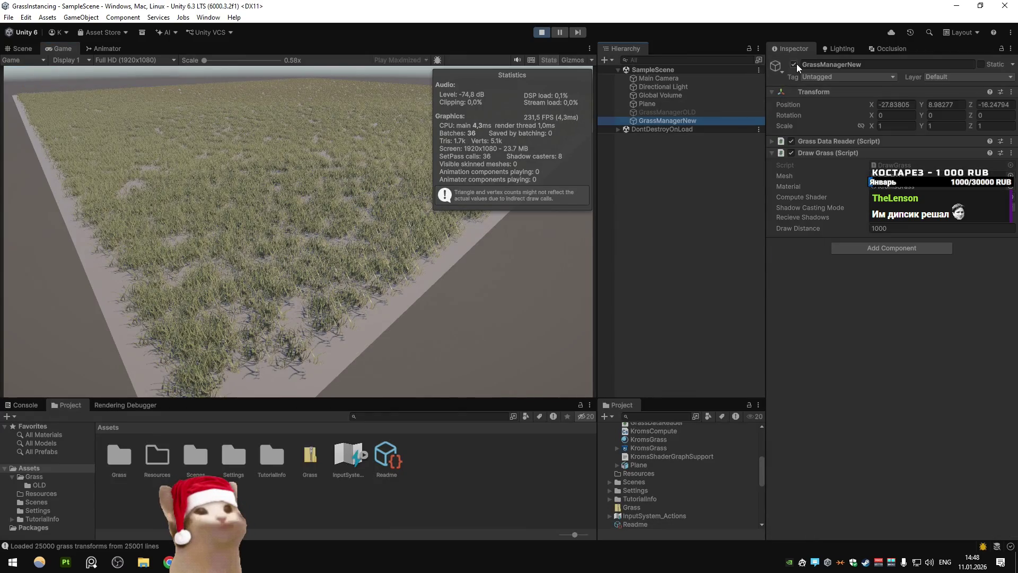
Step: Disable GrassManagerNew and enable GrassManagerOLD together with its grass renderer component
left_click(794, 65)
left_click(698, 112)
left_click(793, 65)
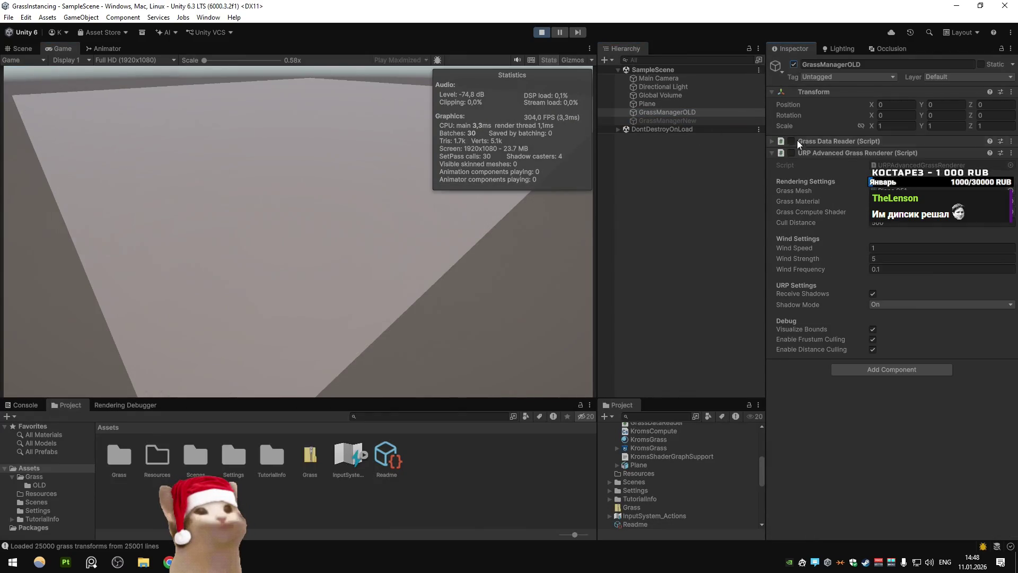
left_click(791, 153)
left_click(685, 217)
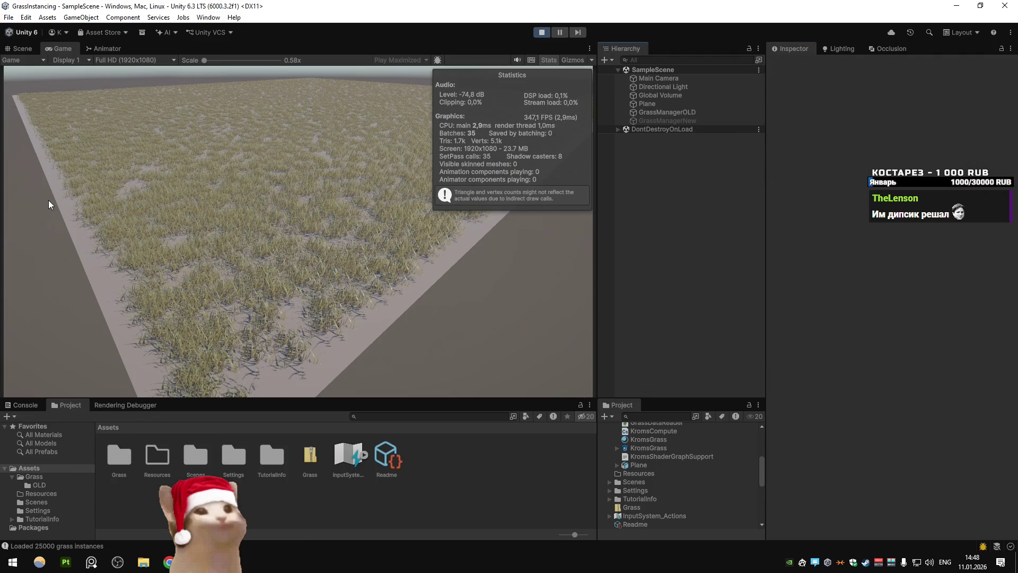
Step: Briefly swap back to GrassManagerNew, then leave only GrassManagerOLD enabled
left_click(699, 112)
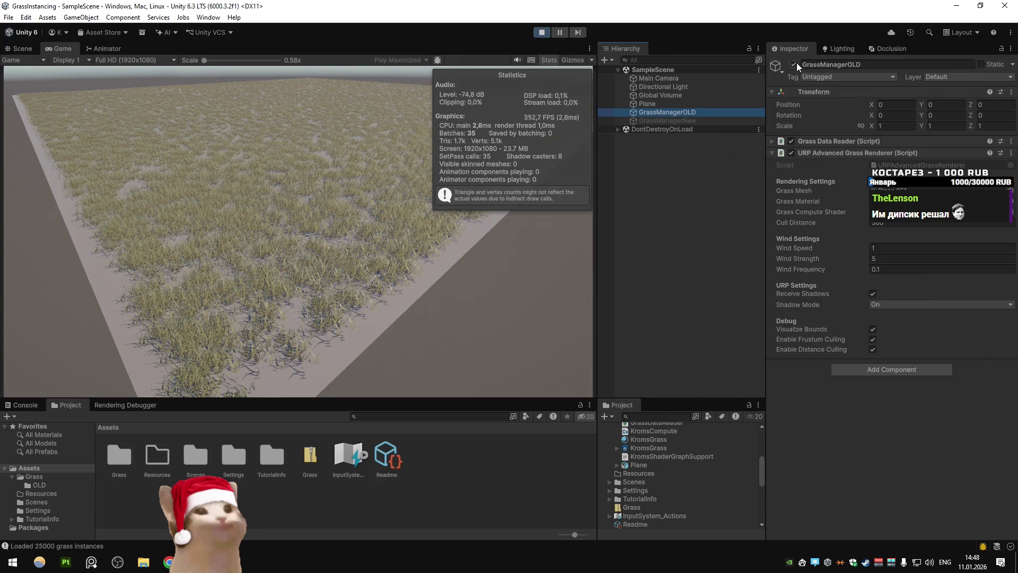
left_click(794, 64)
left_click(720, 120)
left_click(795, 65)
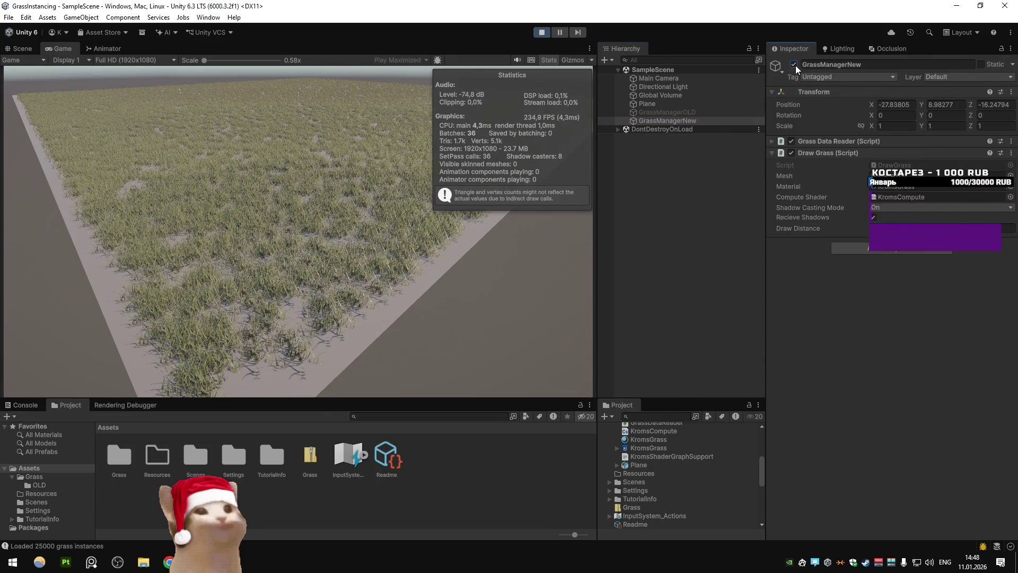
left_click(793, 65)
left_click(689, 112)
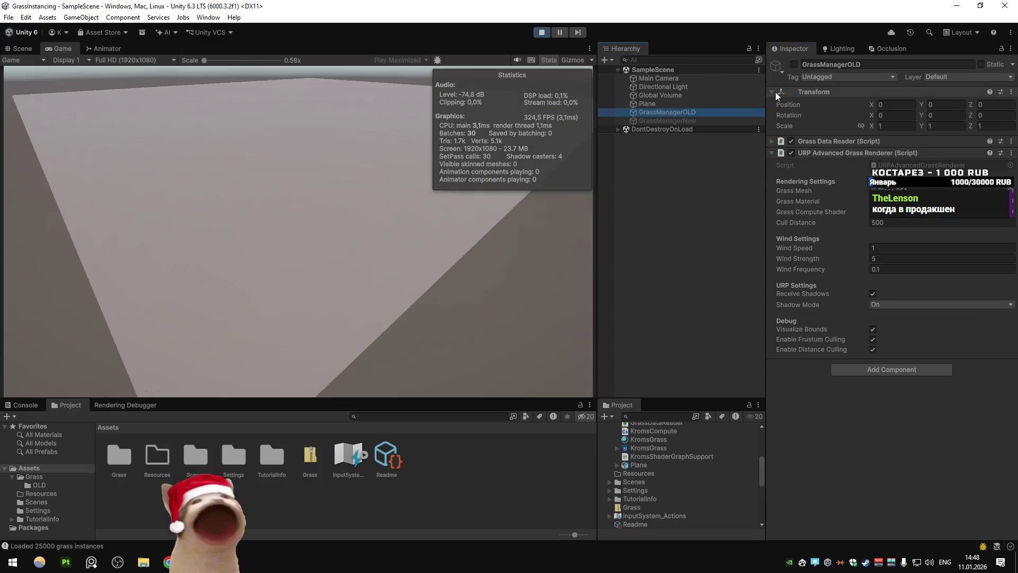
left_click(794, 64)
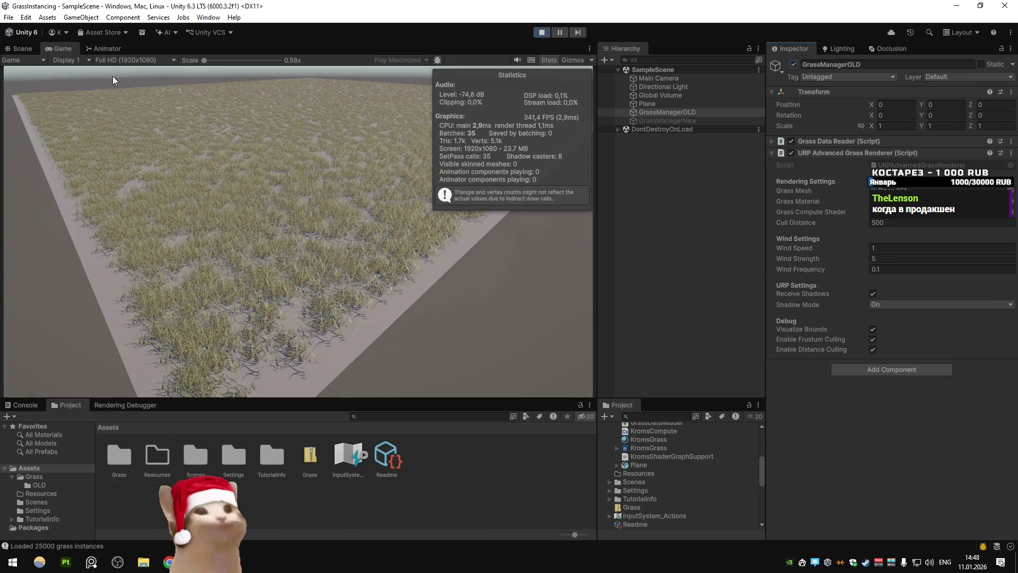
Step: Open Paint and paste the old grass renderer screenshot into it
key("super")
type("paint")
key("Return")
key("ctrl+v")
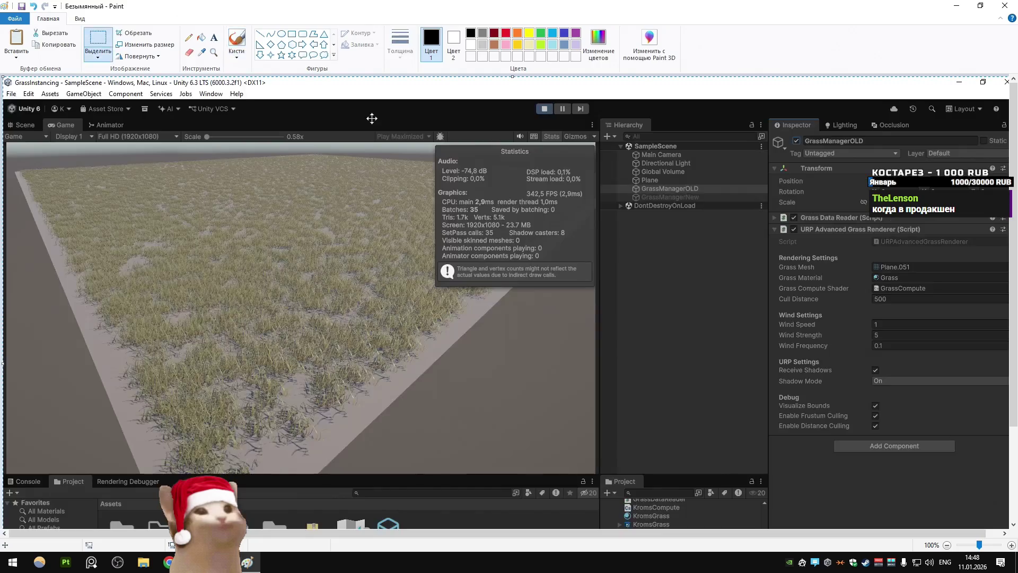
Step: Disable GrassManagerOLD, enable GrassManagerNew, and paste the new renderer screenshot into Paint
key("alt+Tab")
key("alt+shift+a")
key("Down")
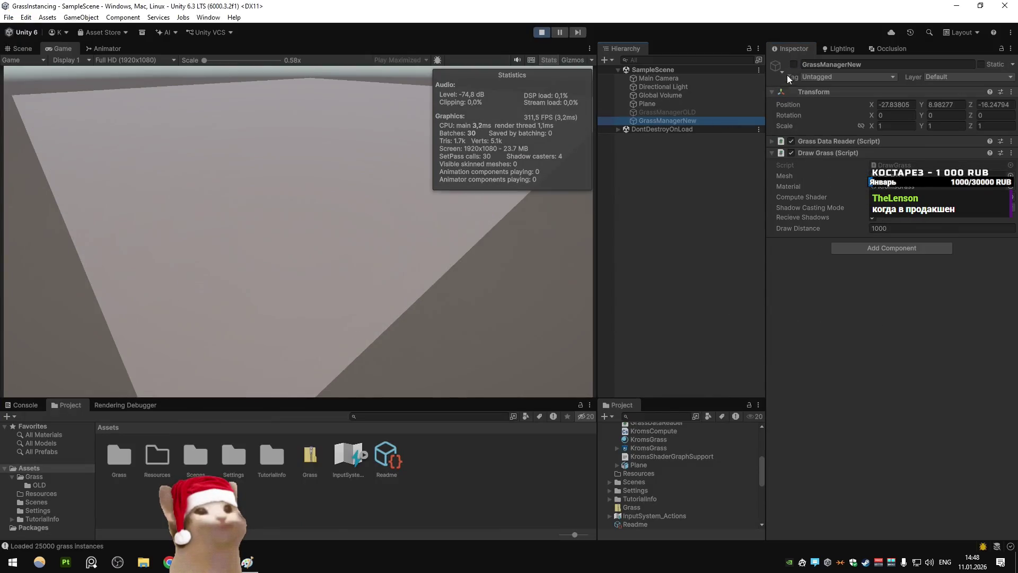
left_click(794, 64)
key("alt+Tab")
key("ctrl+v")
Step: Flip repeatedly between the old and new grass screenshots with undo/redo to compare them
key("ctrl+z")
key("ctrl+y")
key("ctrl+z")
key("ctrl+y")
key("ctrl+z")
key("ctrl+y")
key("ctrl+z")
key("ctrl+y")
key("ctrl+z")
key("ctrl+y")
key("ctrl+z")
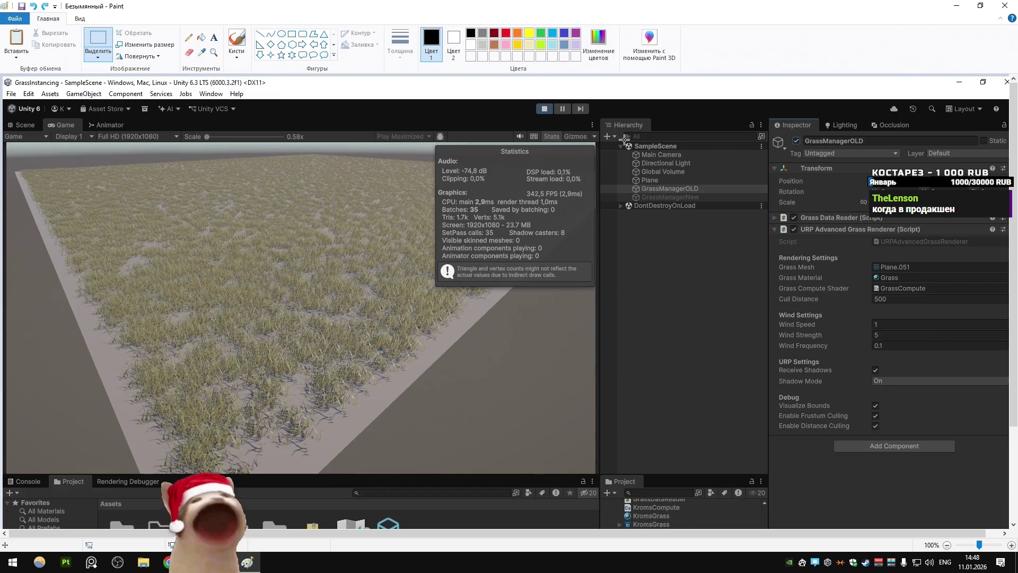
key("ctrl+y")
key("ctrl+z")
key("ctrl+y")
key("ctrl+z")
key("ctrl+y")
key("ctrl+z")
key("ctrl+y")
key("ctrl+z")
key("ctrl+y")
key("ctrl+z")
key("ctrl+y")
key("ctrl+z")
key("ctrl+y")
key("ctrl+z")
key("ctrl+y")
key("ctrl+z")
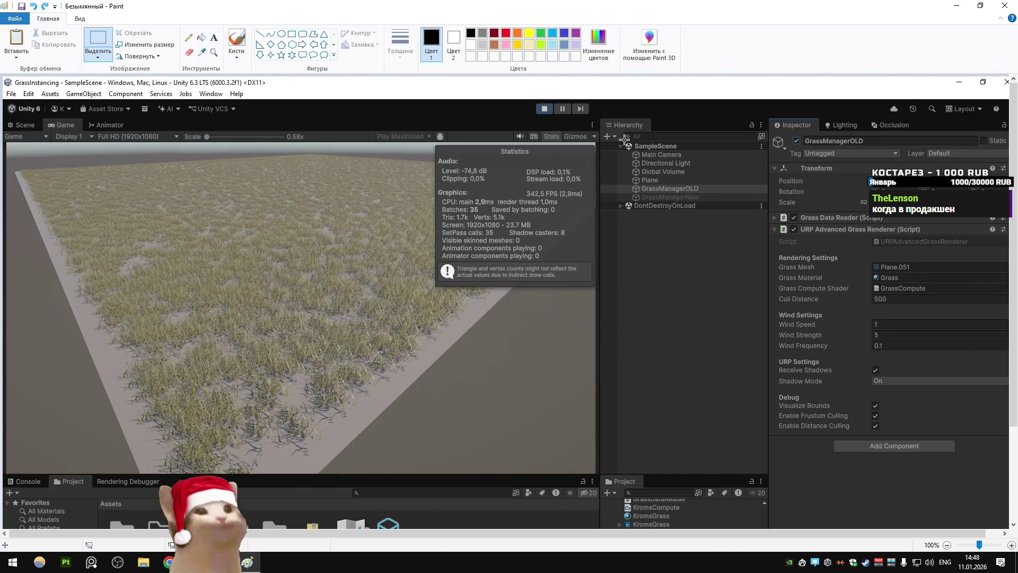
key("ctrl+y")
key("ctrl+z")
key("ctrl+y")
key("ctrl+z")
key("ctrl+y")
key("ctrl+z")
key("ctrl+y")
key("ctrl+z")
key("ctrl+y")
key("ctrl+z")
key("ctrl+y")
key("ctrl+z")
key("ctrl+y")
key("ctrl+z")
key("ctrl+y")
key("ctrl+z")
key("ctrl+y")
key("ctrl+z")
key("ctrl+y")
key("ctrl+z")
Step: Compare the old grass screenshot against the live Unity editor, ending in Unity
key("alt+Tab")
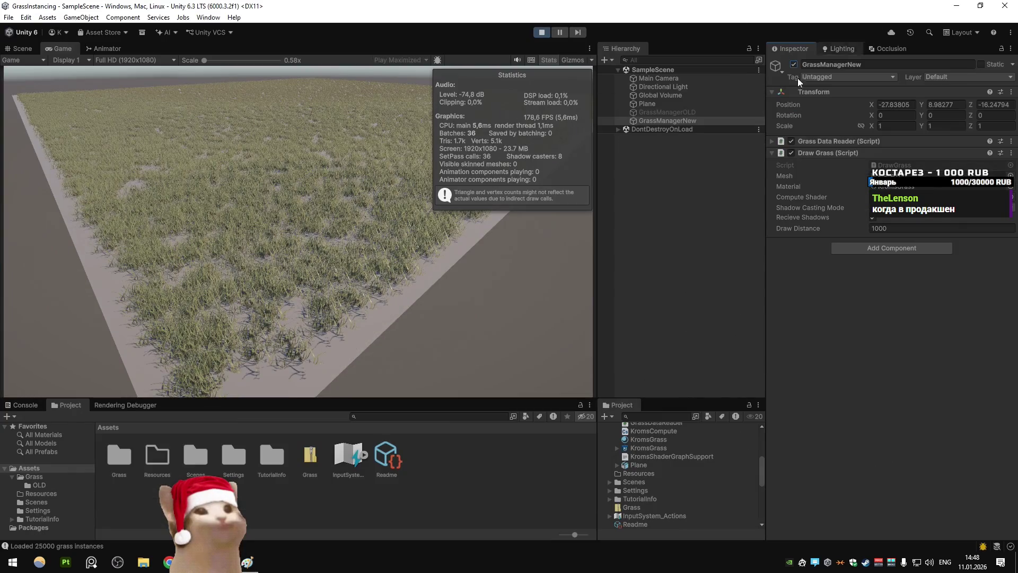
key("alt+Tab")
key("alt+Tab")
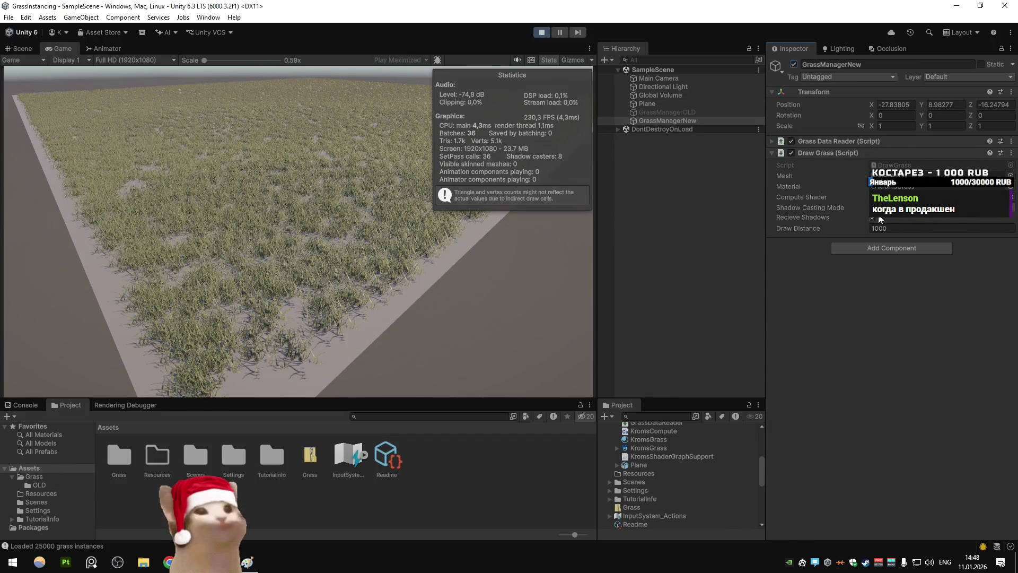
key("alt+Tab")
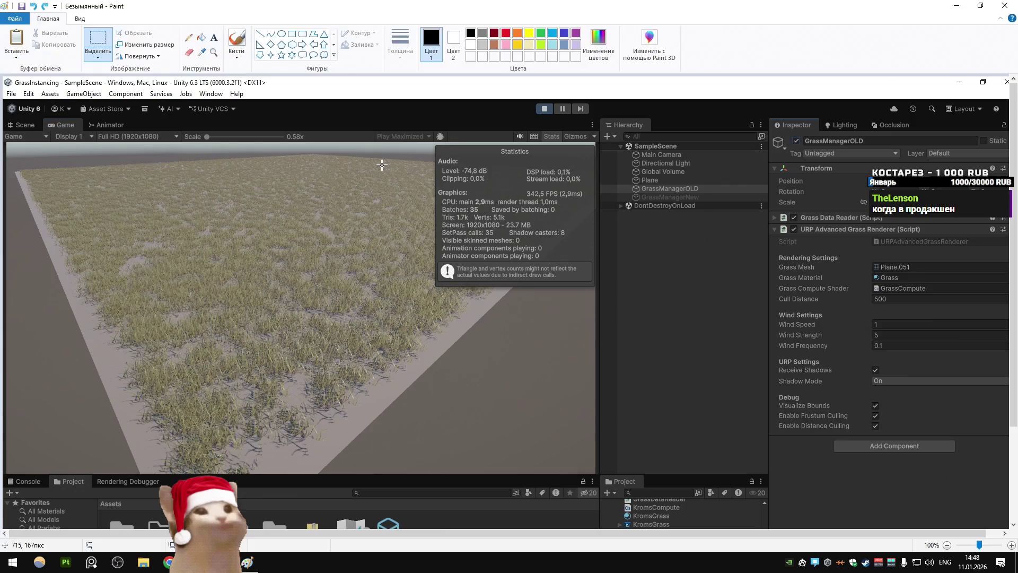
Step: Alternate between the GrassManagerOLD and GrassManagerNew screenshots in Paint with undo and redo, then return to Unity
key("ctrl+z")
key("ctrl+y")
key("ctrl+z")
key("ctrl+y")
key("ctrl+z")
key("ctrl+y")
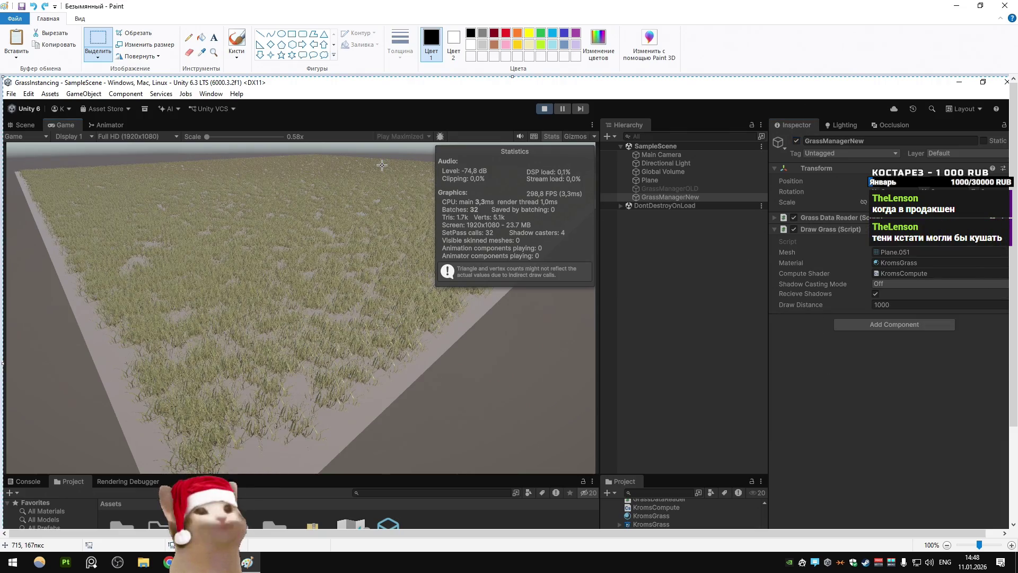
key("ctrl+z")
key("ctrl+y")
key("ctrl+z")
key("ctrl+y")
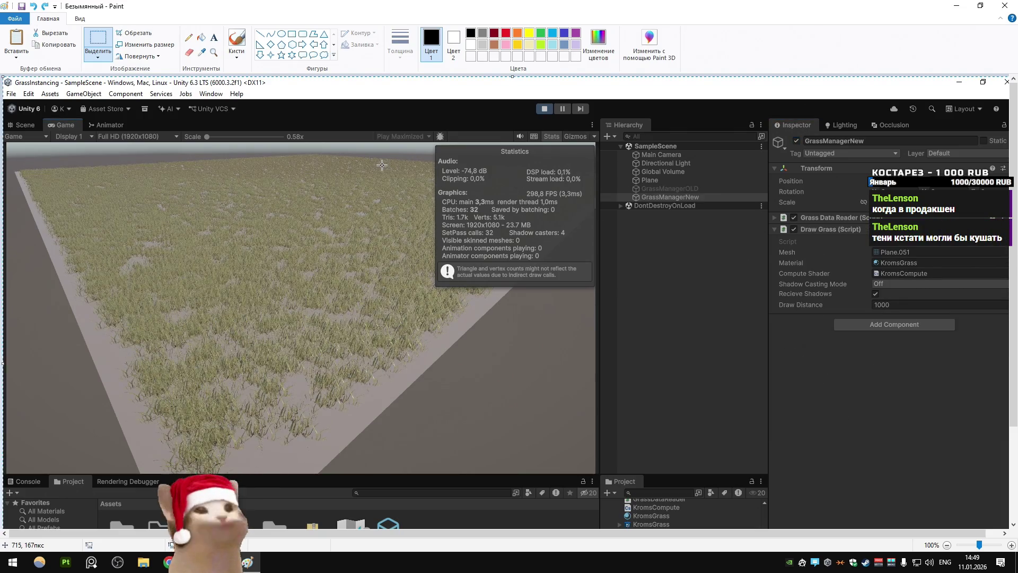
key("ctrl+z")
key("ctrl+y")
key("ctrl+z")
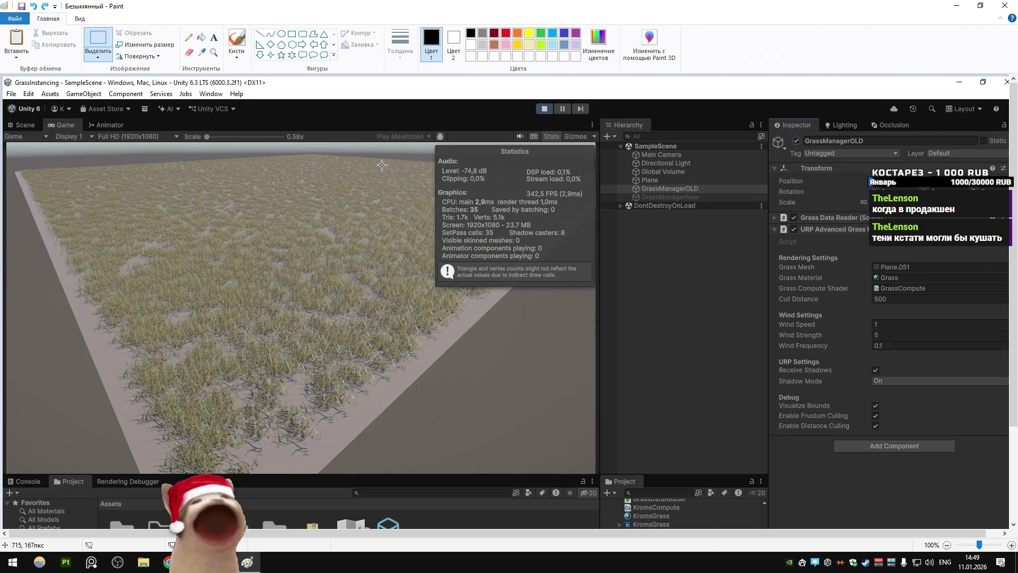
key("ctrl+y")
key("ctrl+z")
key("ctrl+y")
key("ctrl+z")
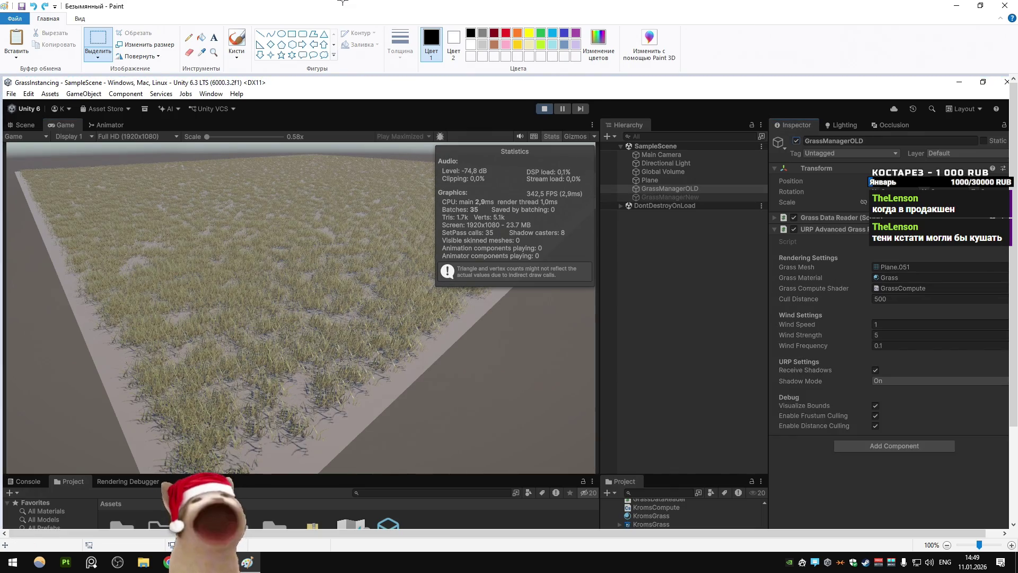
key("ctrl+y")
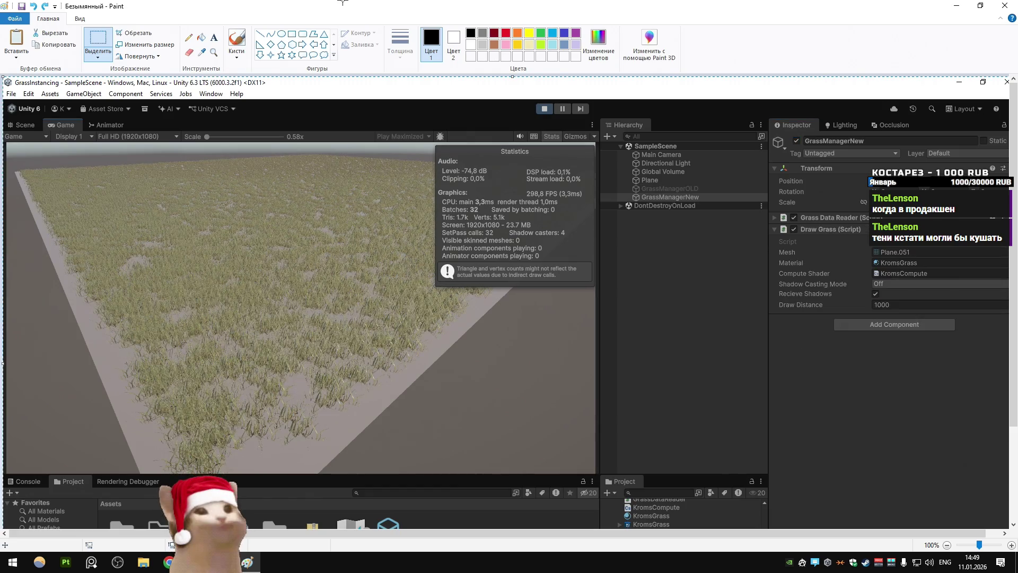
key("ctrl+z")
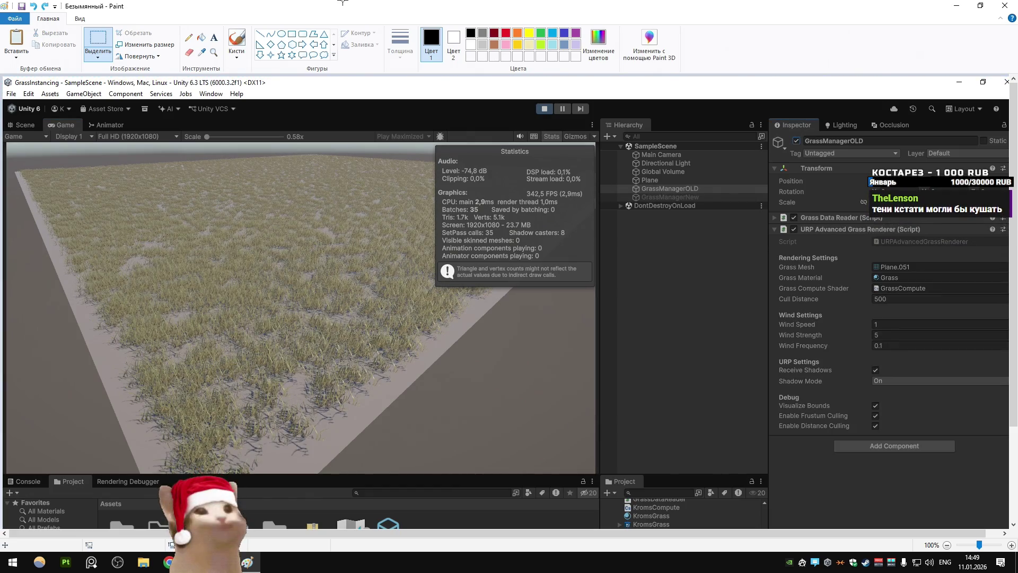
key("ctrl+y")
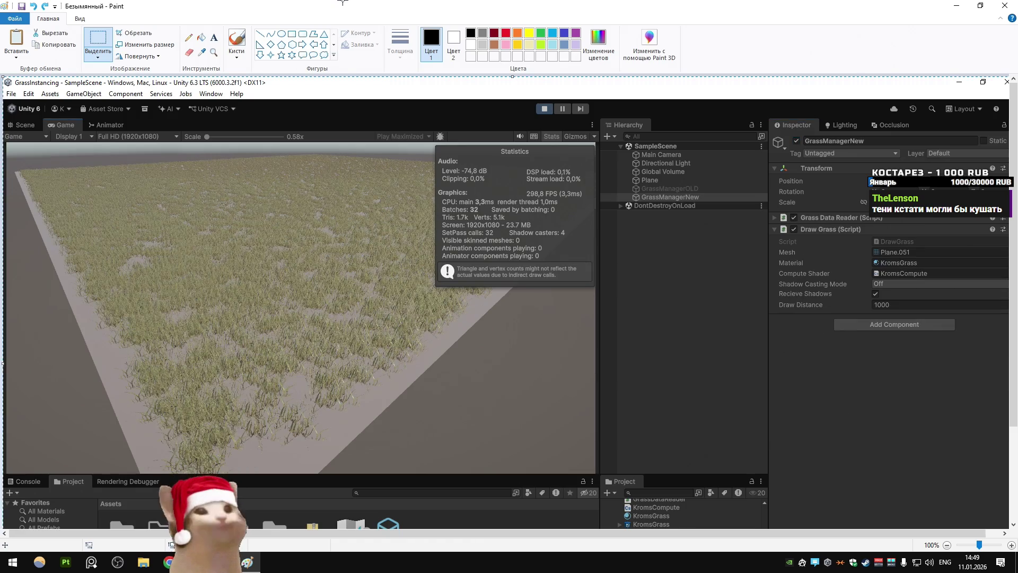
key("ctrl+z")
key("ctrl+y")
key("ctrl+z")
key("ctrl+y")
key("ctrl+z")
key("ctrl+y")
key("ctrl+z")
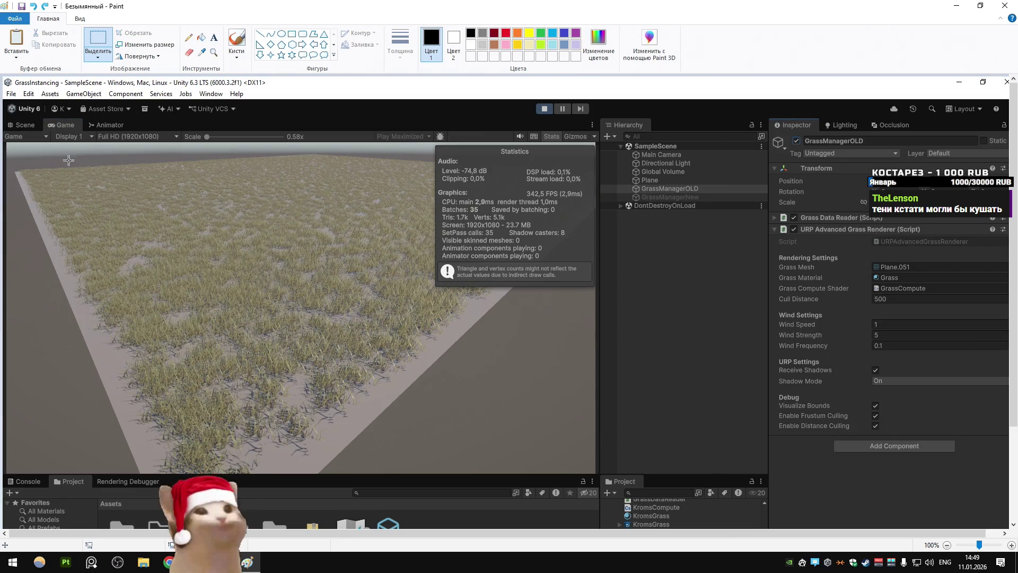
key("ctrl+y")
key("ctrl+z")
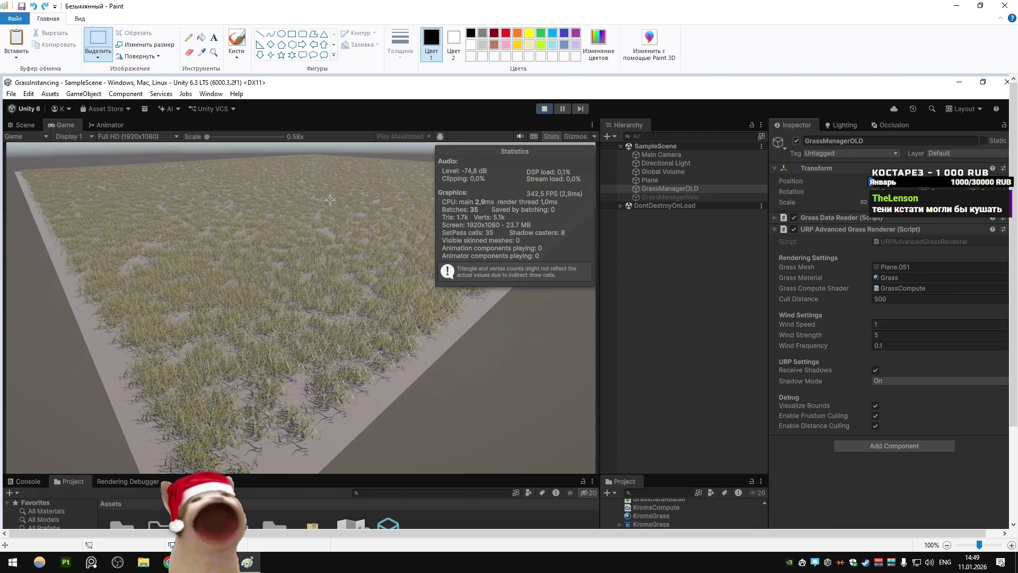
key("ctrl+y")
key("ctrl+z")
key("ctrl+y")
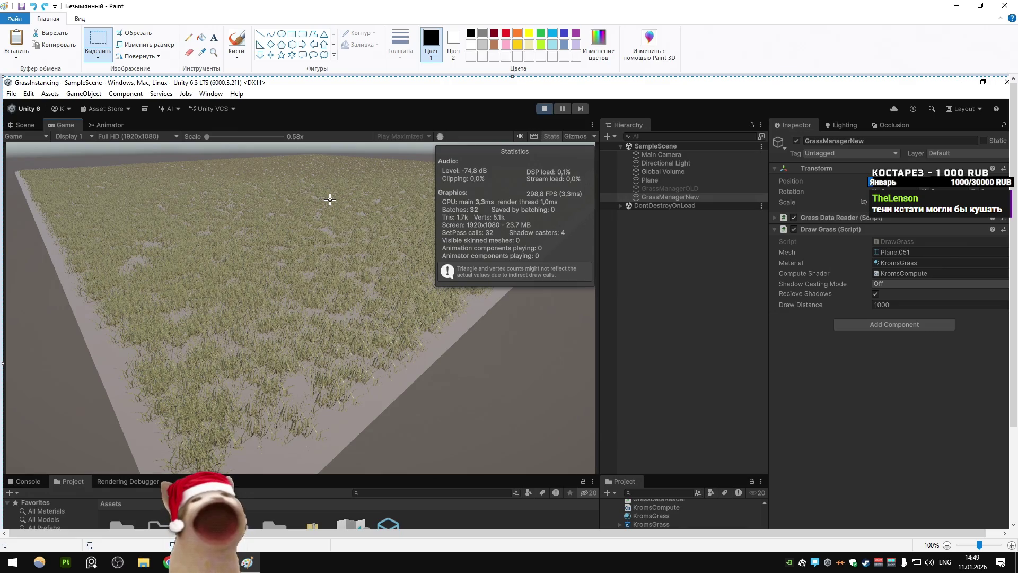
key("ctrl+z")
key("ctrl+y")
key("ctrl+z")
key("ctrl+y")
key("ctrl+z")
key("ctrl+y")
key("ctrl+z")
key("ctrl+y")
key("ctrl+z")
key("ctrl+y")
key("ctrl+z")
key("ctrl+y")
key("ctrl+z")
key("ctrl+y")
key("ctrl+z")
key("ctrl+y")
key("ctrl+z")
key("ctrl+y")
key("ctrl+z")
key("ctrl+y")
key("ctrl+z")
key("ctrl+y")
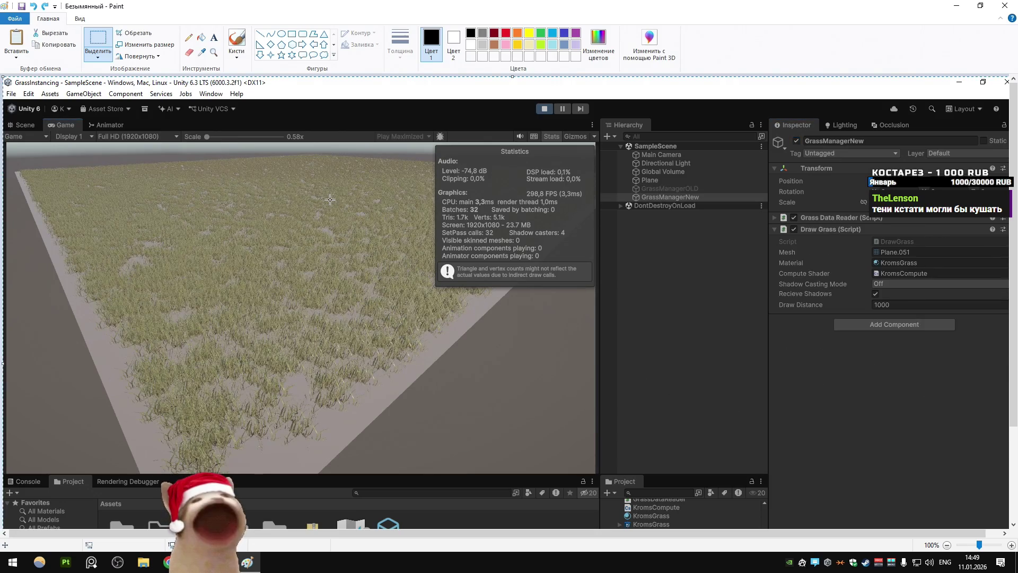
key("ctrl+z")
key("ctrl+y")
key("ctrl+z")
key("ctrl+y")
key("ctrl+z")
key("ctrl+y")
key("ctrl+z")
key("ctrl+y")
key("ctrl+z")
key("ctrl+y")
key("ctrl+z")
key("alt+Tab")
Step: Disable GrassManagerNew, enable GrassManagerOLD, and set its Shadow Mode to Off
left_click(794, 64)
left_click(667, 112)
left_click(793, 64)
left_click(903, 304)
left_click(902, 316)
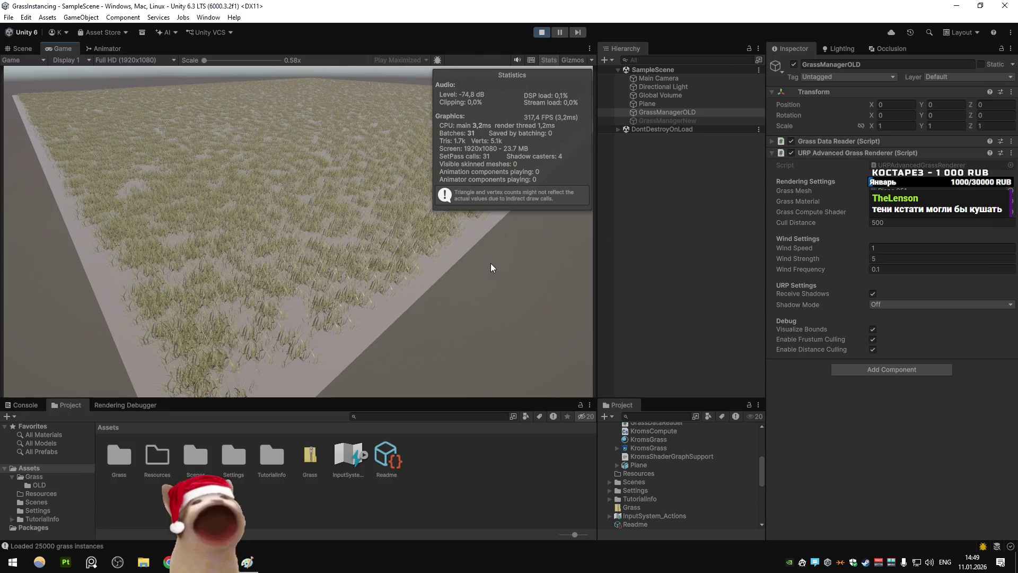
key("alt+Tab")
key("alt+Tab")
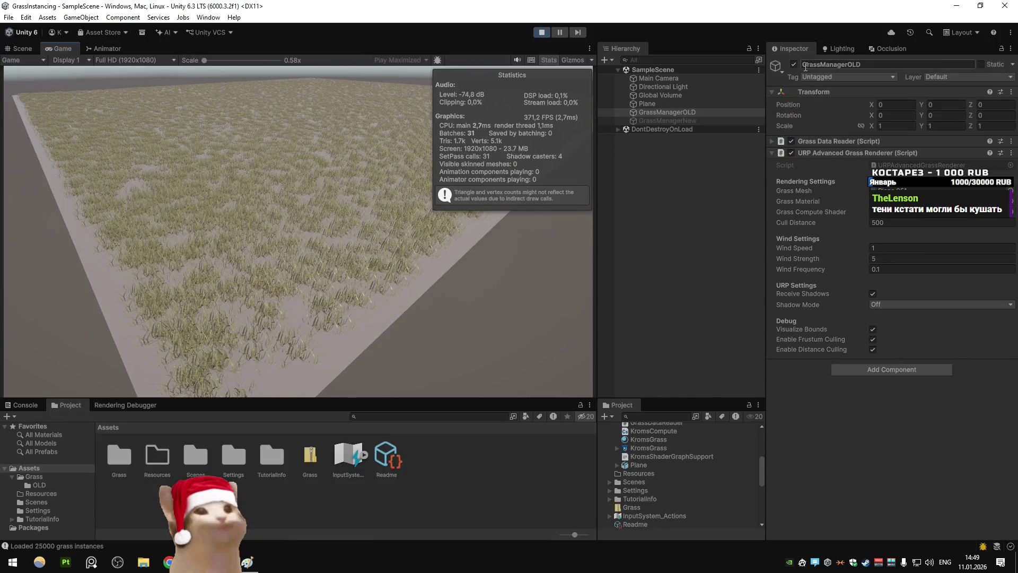
Step: Re-enable GrassManagerNew instead of OLD, paste its screenshot into Paint, and orbit close to the grass
left_click(793, 64)
left_click(668, 121)
left_click(794, 64)
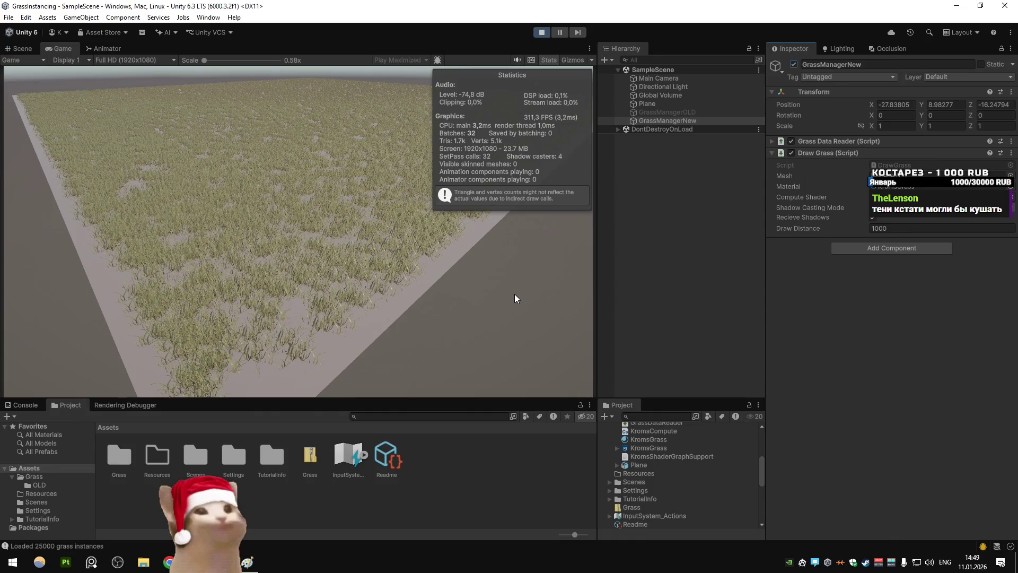
key("alt+Tab")
key("ctrl+v")
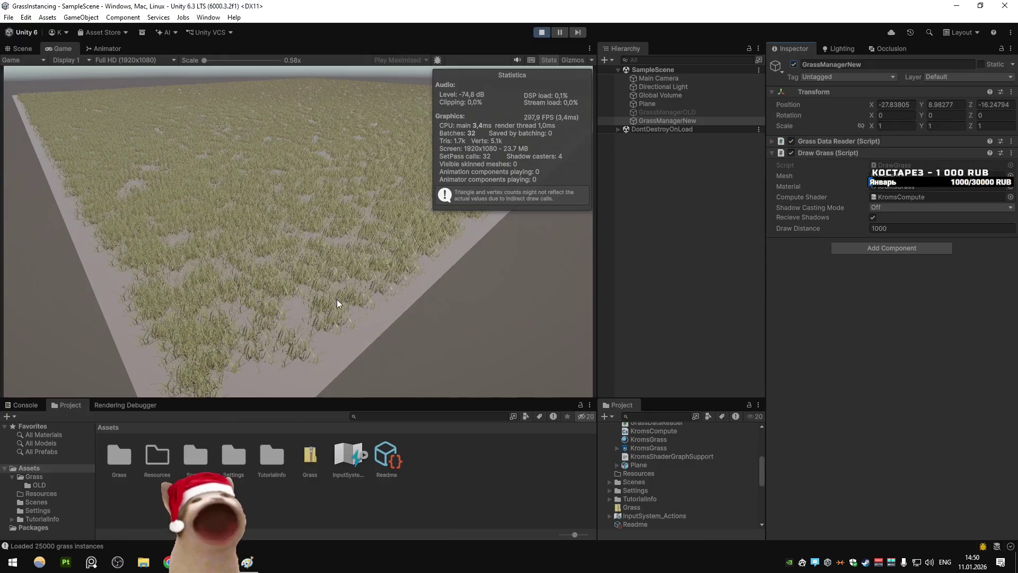
mouse_move(99, 195)
left_mouse_down()
mouse_move(314, 218)
mouse_move(348, 266)
mouse_move(323, 262)
left_mouse_up()
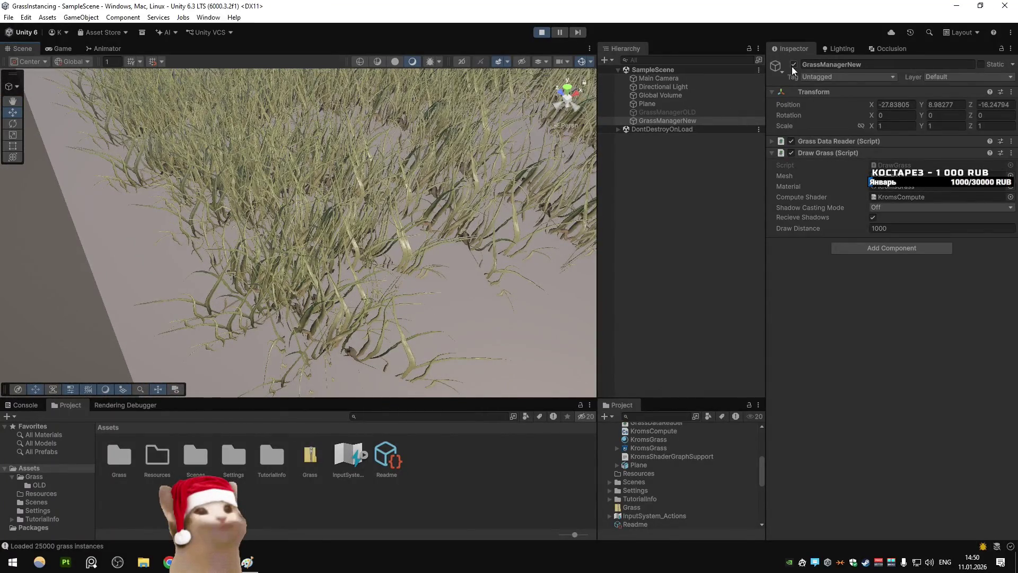
Step: Swap to GrassManagerOLD in the close-up Scene view with the selection cleared
left_click(793, 64)
left_click(684, 112)
left_click(794, 64)
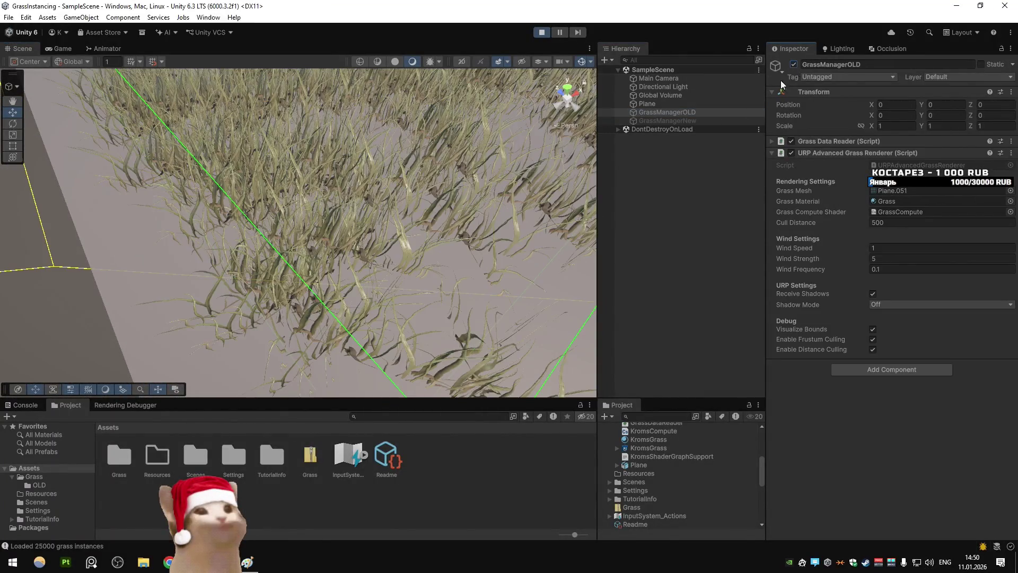
left_click(520, 164)
left_click(638, 291)
key("alt+Tab")
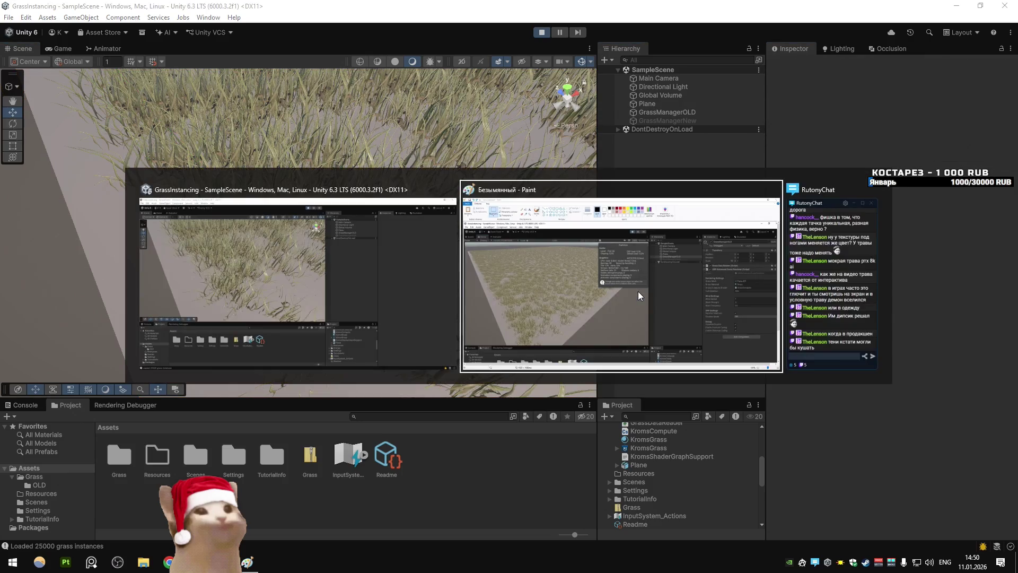
key("alt+Tab")
Step: Disable GrassManagerOLD, re-enable GrassManagerNew, and paste a screenshot of it into Paint
left_click(698, 120)
left_click(702, 113)
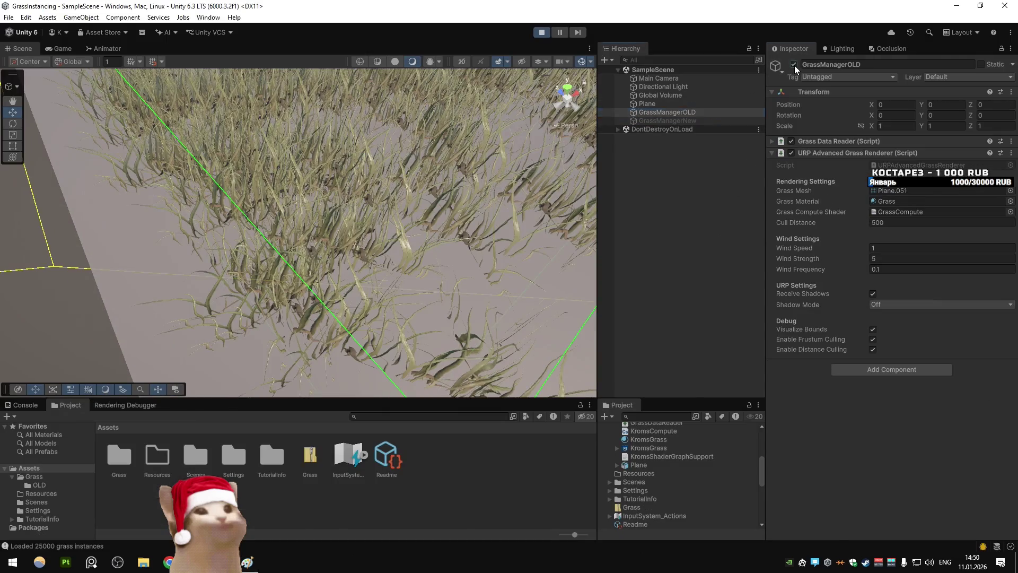
left_click(795, 65)
left_click(694, 119)
left_click(791, 65)
key("Print")
key("alt+Tab")
key("ctrl+v")
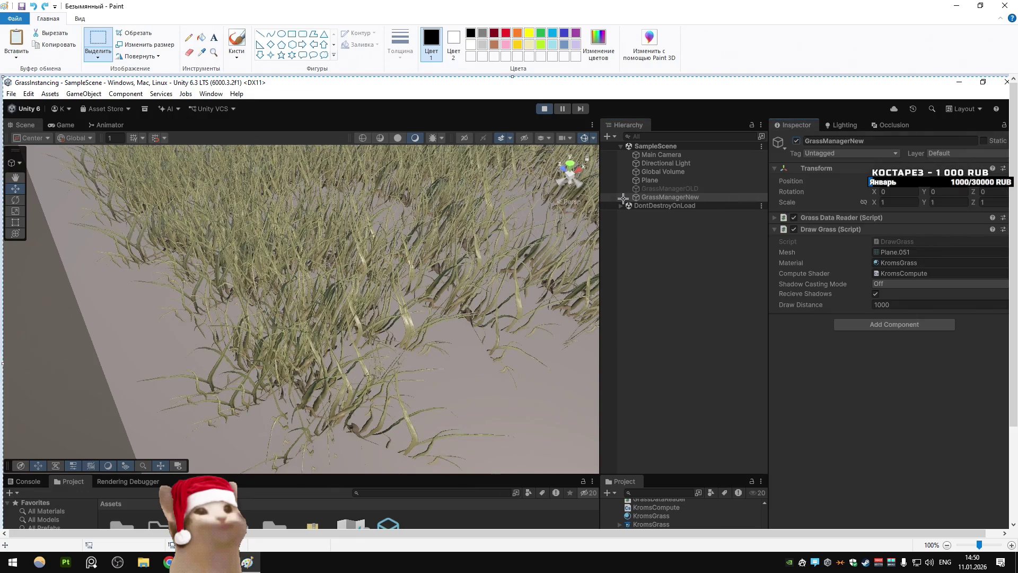
Step: Compare the two grass renderer screenshots in Paint by flipping back and forth between them
key("ctrl+z")
key("ctrl+y")
key("ctrl+z")
key("ctrl+y")
key("ctrl+z")
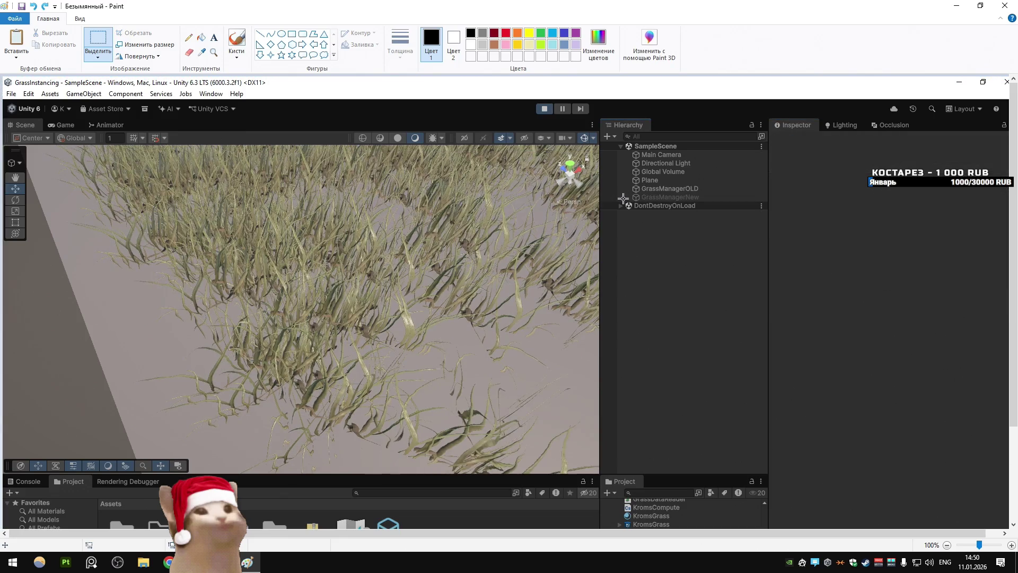
key("ctrl+y")
key("ctrl+z")
key("ctrl+y")
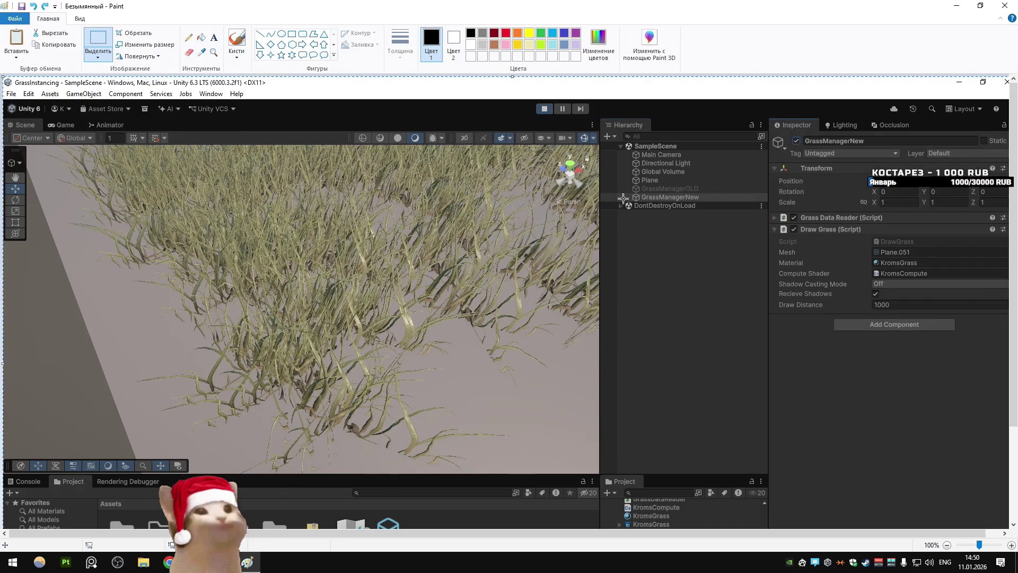
key("ctrl+z")
key("ctrl+y")
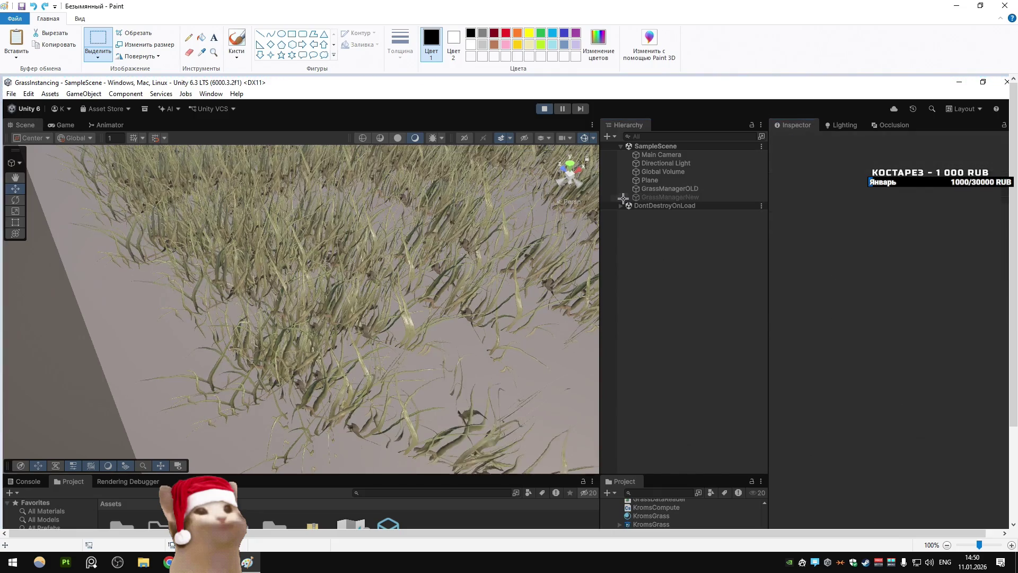
key("ctrl+z")
key("ctrl+y")
key("ctrl+z")
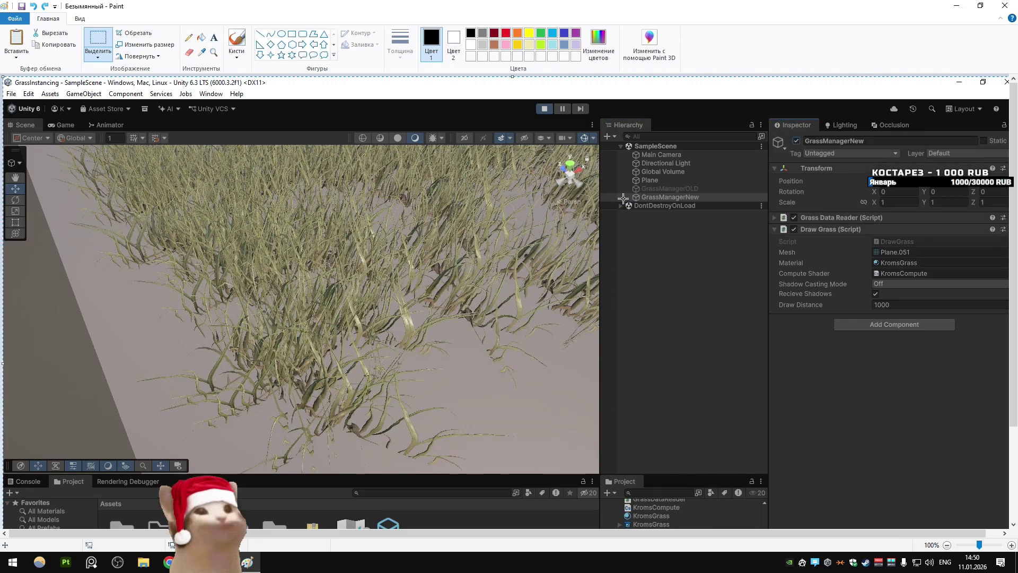
key("ctrl+y")
key("ctrl+z")
key("ctrl+y")
key("ctrl+z")
key("ctrl+y")
key("ctrl+z")
key("ctrl+y")
key("ctrl+z")
key("ctrl+y")
key("ctrl+z")
key("ctrl+y")
key("ctrl+z")
key("ctrl+y")
key("ctrl+z")
key("ctrl+y")
key("ctrl+z")
key("ctrl+y")
key("ctrl+z")
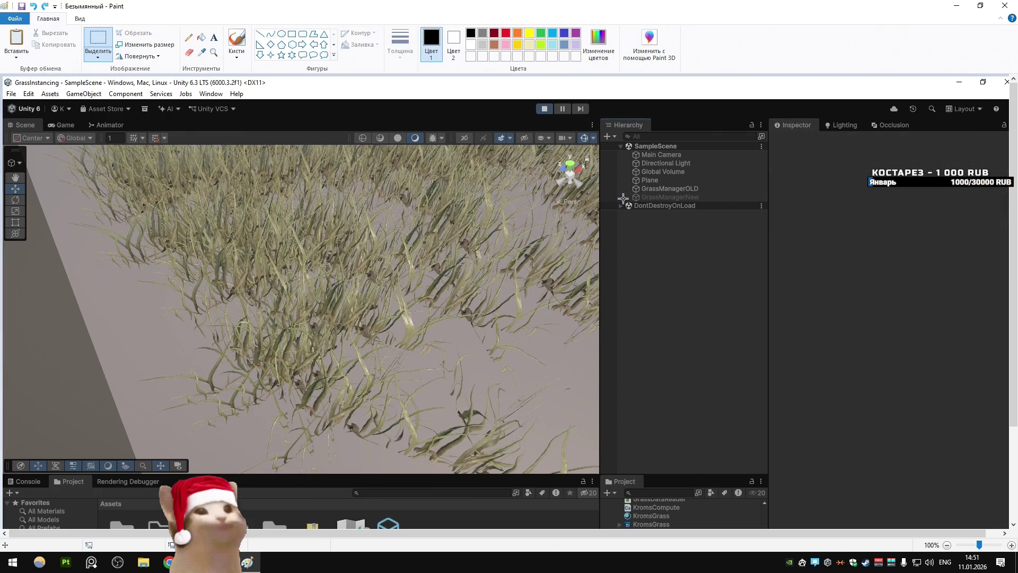
Step: Back in Unity, select the Plane and switch the Scene view draw mode to Wireframe
key("ctrl+y")
key("super+Up")
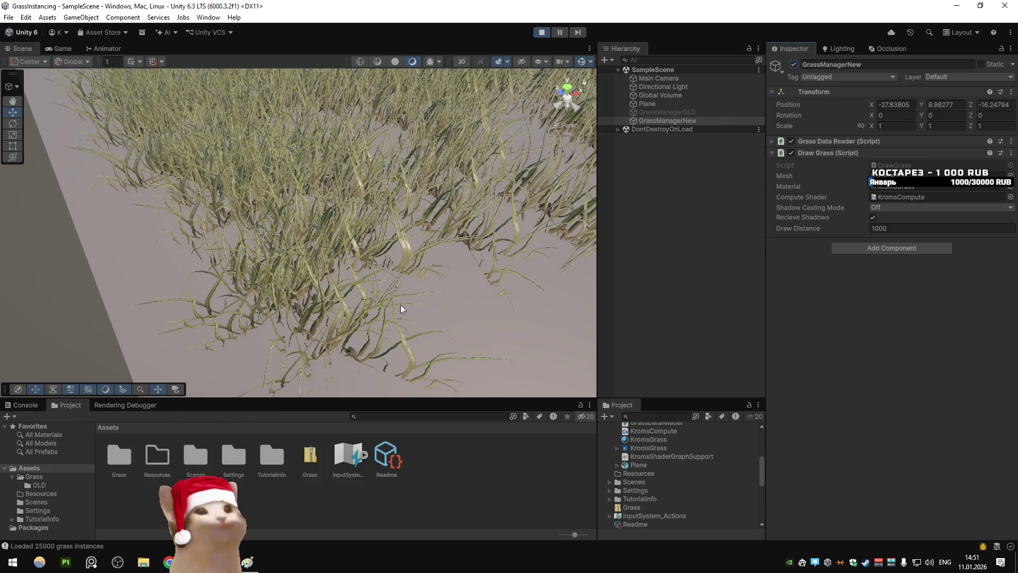
left_click(367, 321)
mouse_move(367, 320)
left_mouse_down()
mouse_move(432, 291)
mouse_move(199, 350)
mouse_move(432, 334)
mouse_move(477, 314)
mouse_move(389, 306)
mouse_move(422, 239)
left_mouse_up()
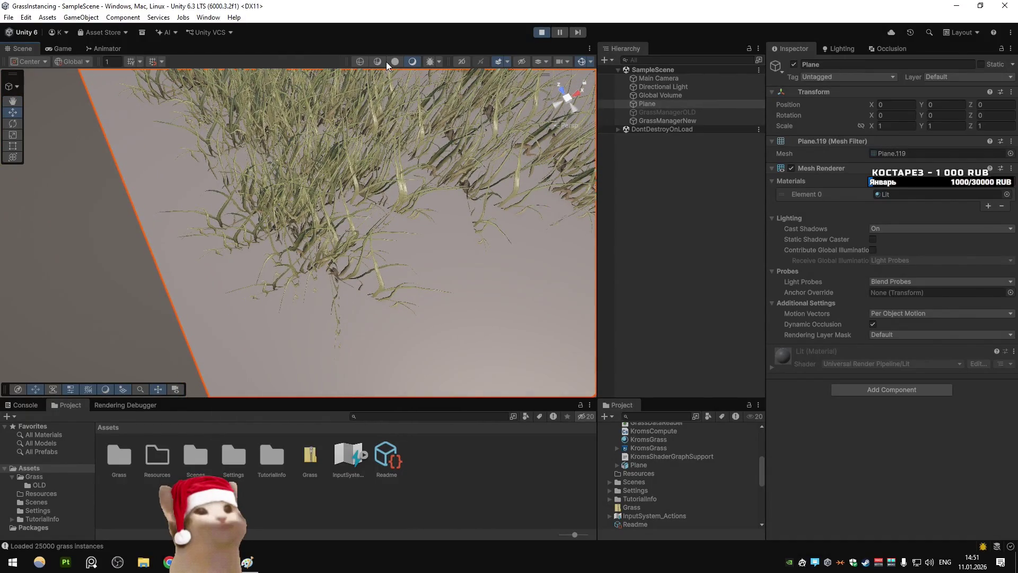
left_click(365, 61)
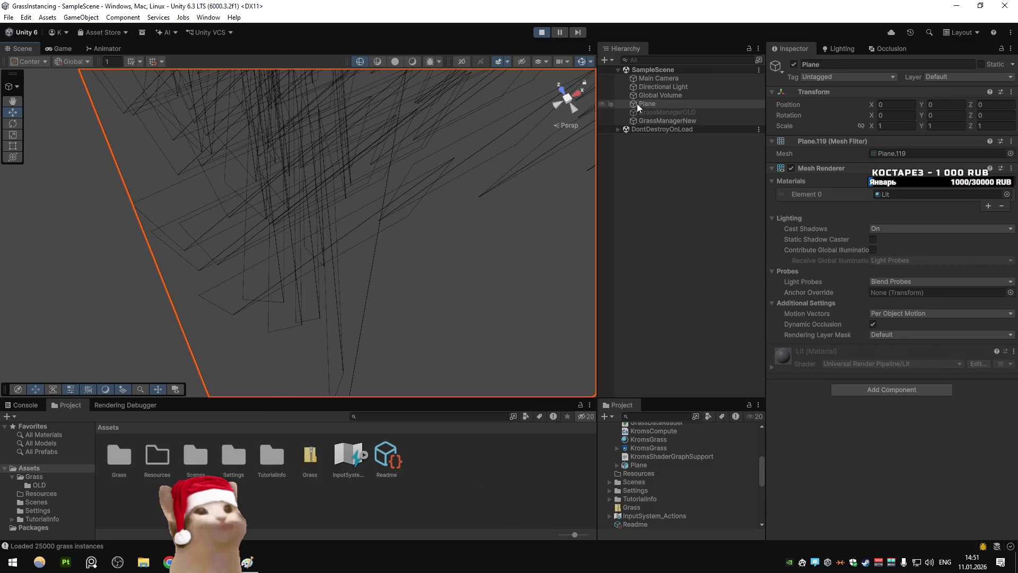
Step: Swap from GrassManagerNew to GrassManagerOLD and back again in wireframe view
left_click(673, 121)
left_click(793, 64)
left_click(687, 112)
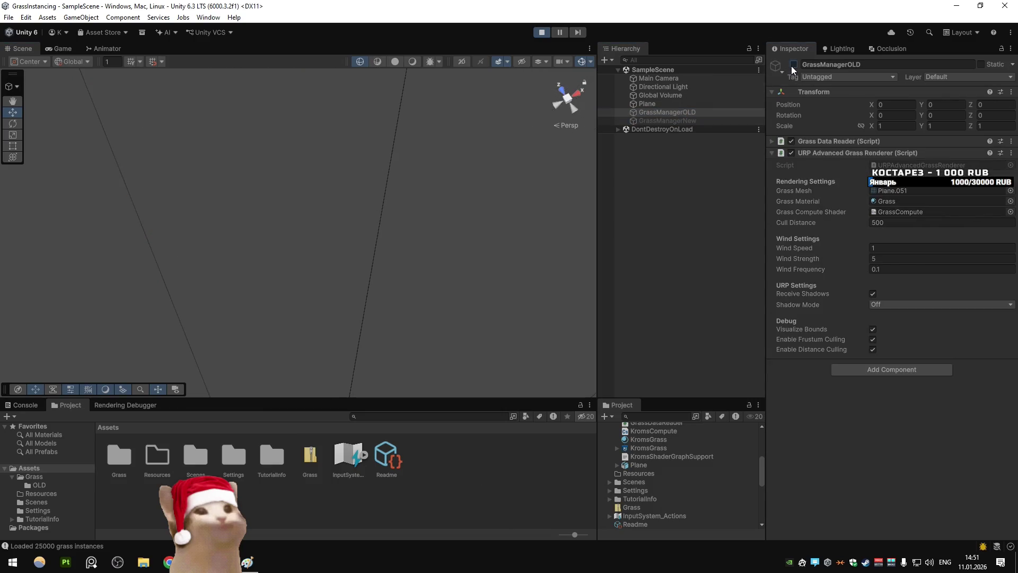
left_click(794, 64)
left_click(689, 329)
scroll(489, 157, "up", 5)
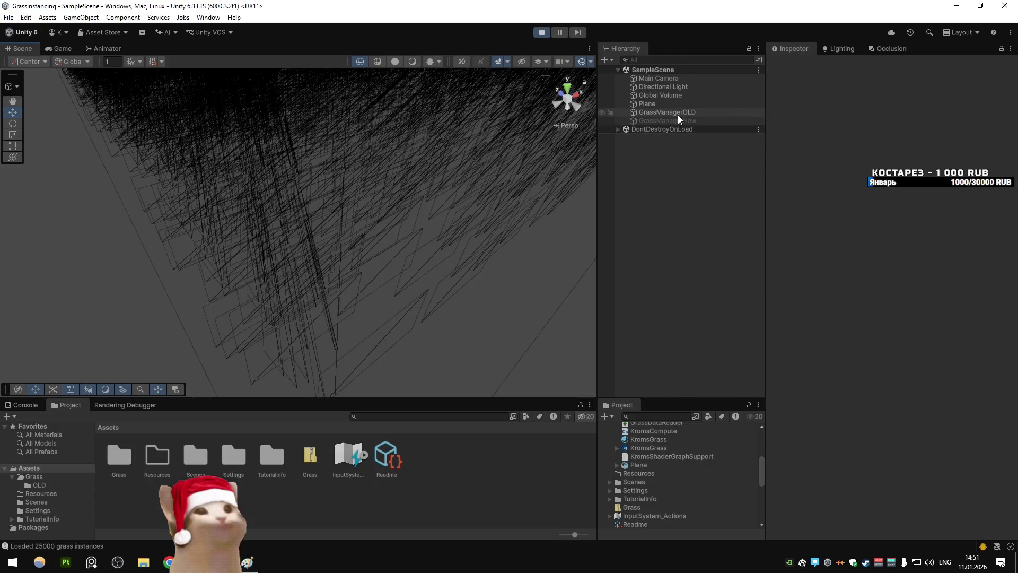
left_click(678, 114)
left_click(793, 64)
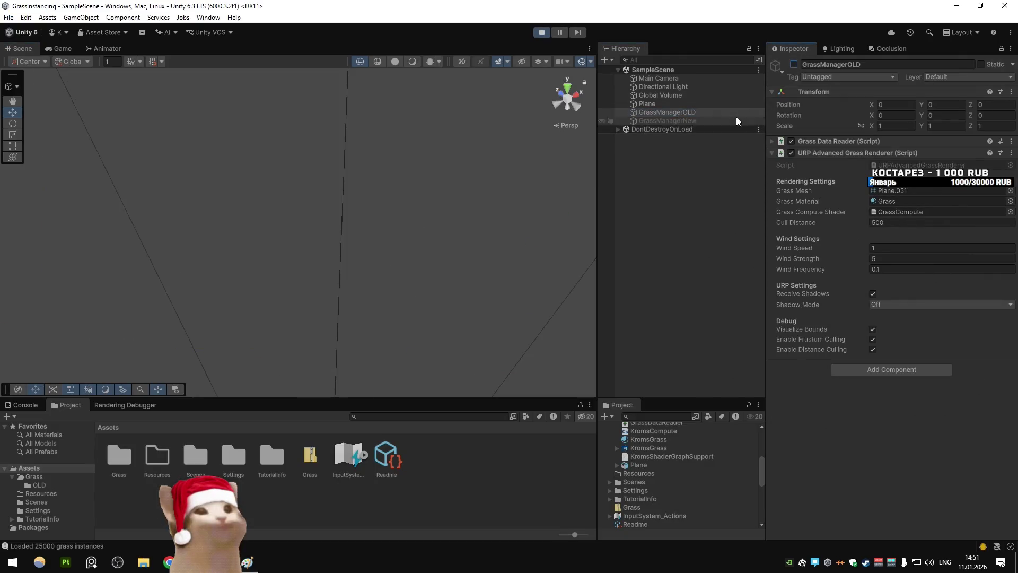
left_click(736, 120)
left_click(793, 64)
Step: Paste the new renderer's wireframe screenshot into Paint over the old renderer's one
key("ctrl+z")
key("ctrl+z")
key("ctrl+z")
key("alt+Tab")
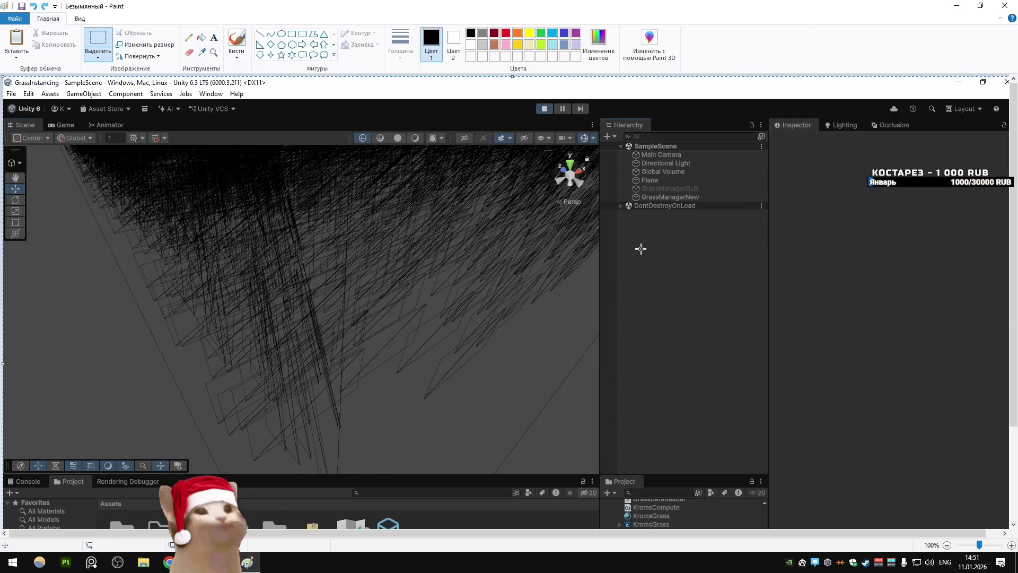
key("ctrl+v")
key("ctrl+z")
key("ctrl+y")
key("ctrl+z")
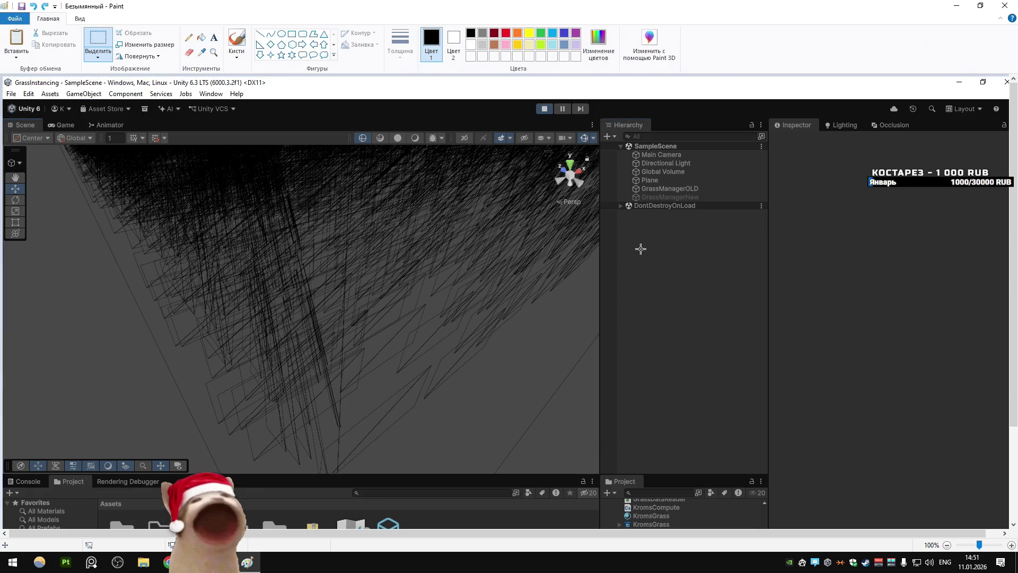
key("ctrl+y")
key("ctrl+z")
key("ctrl+y")
key("ctrl+z")
key("ctrl+y")
Step: Flip between the old and new wireframe screenshots, then view the whole grass field in Unity
key("ctrl+z")
key("ctrl+y")
key("ctrl+z")
key("ctrl+y")
key("ctrl+z")
key("ctrl+y")
key("ctrl+z")
key("ctrl+y")
key("ctrl+z")
key("ctrl+y")
key("ctrl+z")
key("ctrl+y")
key("alt+Tab")
mouse_move(562, 286)
left_mouse_down()
mouse_move(525, 298)
mouse_move(395, 184)
mouse_move(343, 198)
mouse_move(437, 200)
left_mouse_up()
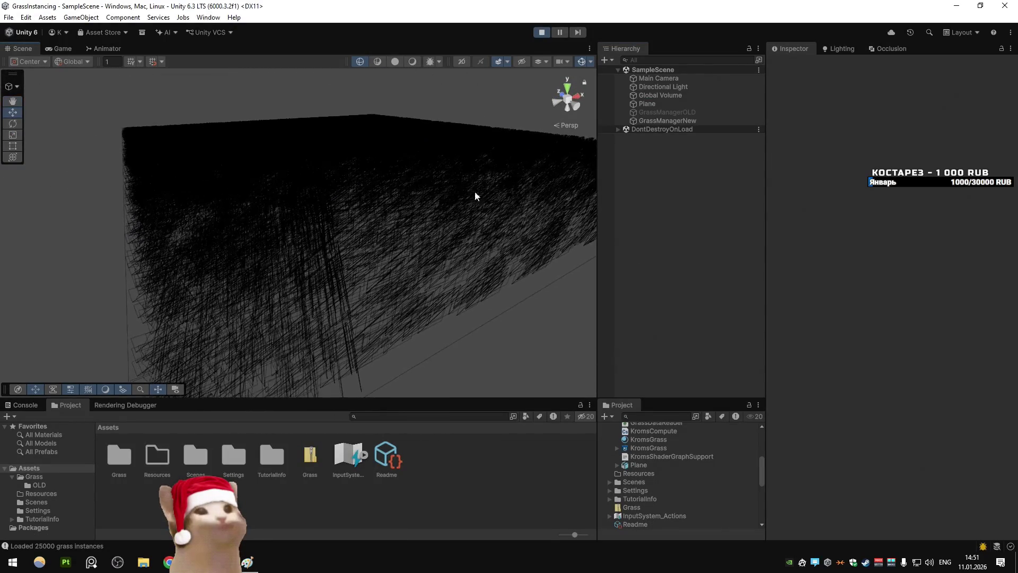
Step: Enable GrassManagerOLD instead of GrassManagerNew and return the Scene view to lit shading
left_click(794, 64)
left_click(714, 111)
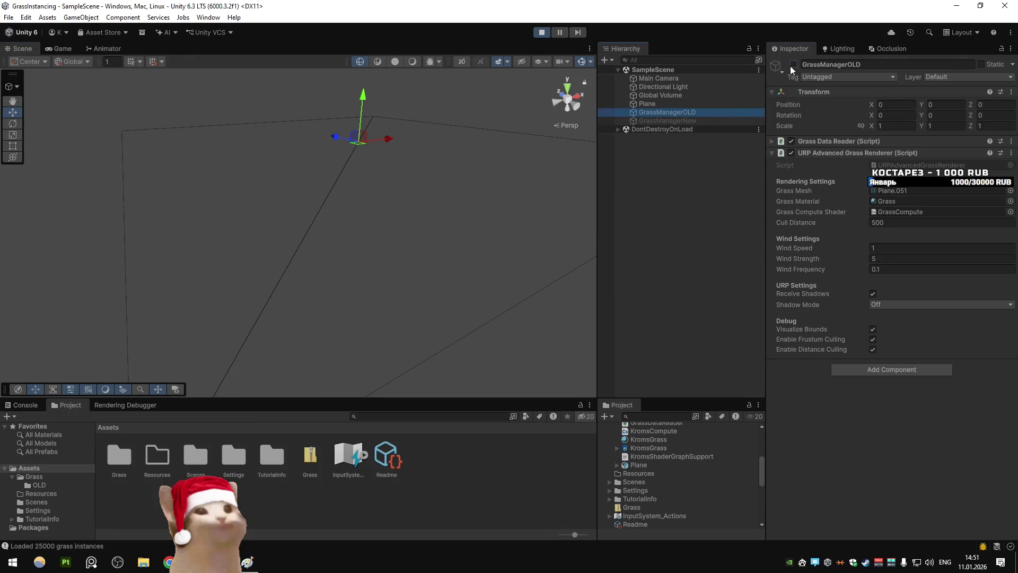
left_click(794, 64)
left_click(529, 352)
mouse_move(530, 351)
left_mouse_down()
mouse_move(377, 268)
mouse_move(407, 254)
mouse_move(390, 265)
mouse_move(398, 262)
left_mouse_up()
left_click(412, 62)
mouse_move(412, 82)
left_mouse_down()
mouse_move(373, 246)
mouse_move(367, 178)
mouse_move(382, 170)
mouse_move(303, 279)
mouse_move(202, 287)
mouse_move(320, 303)
mouse_move(368, 270)
mouse_move(363, 367)
mouse_move(420, 181)
mouse_move(377, 200)
mouse_move(410, 194)
left_mouse_up()
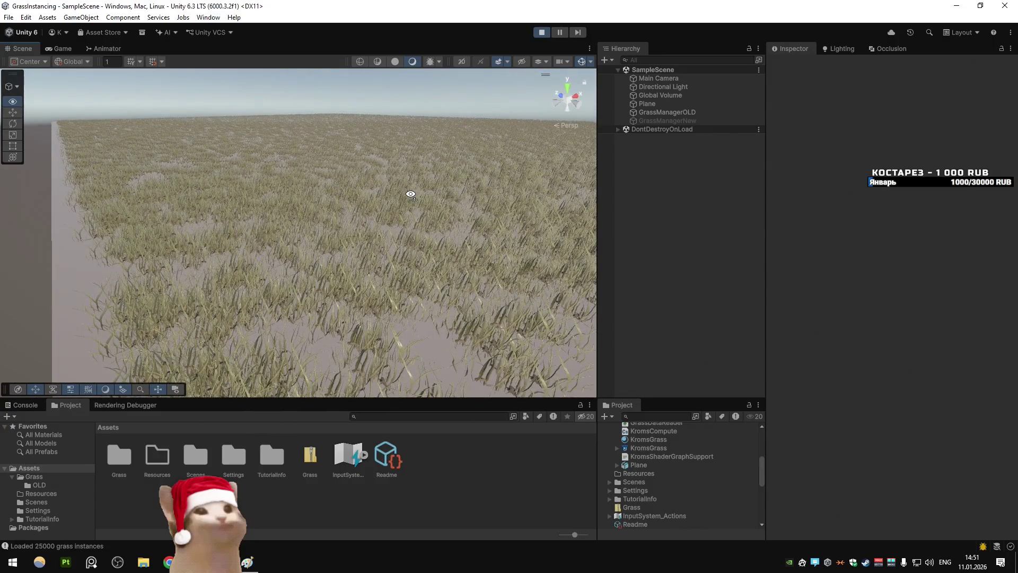
Step: Alternate between the old and new grass managers to compare them up close
left_click(666, 112)
left_click(794, 64)
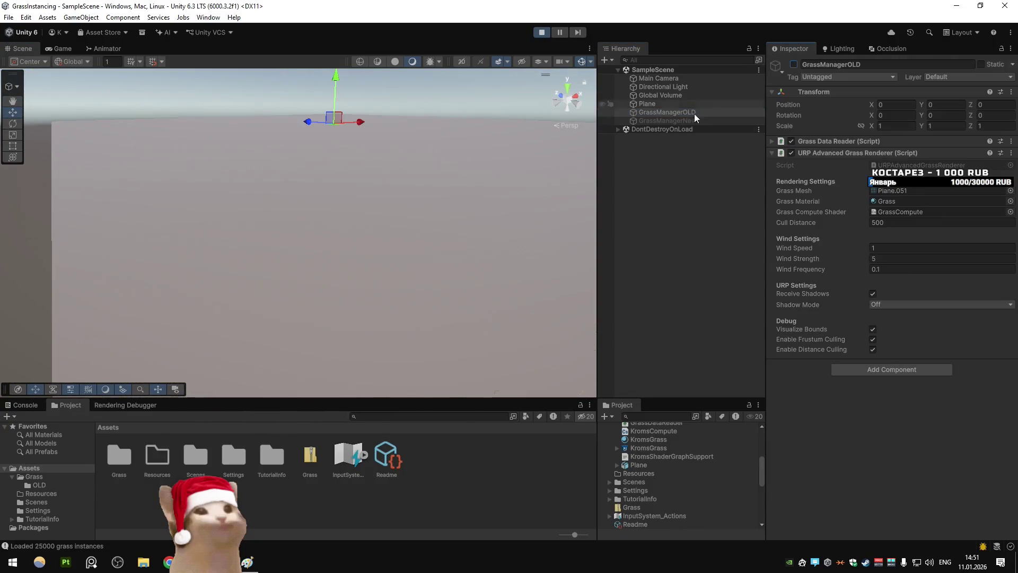
left_click(689, 120)
left_click(794, 64)
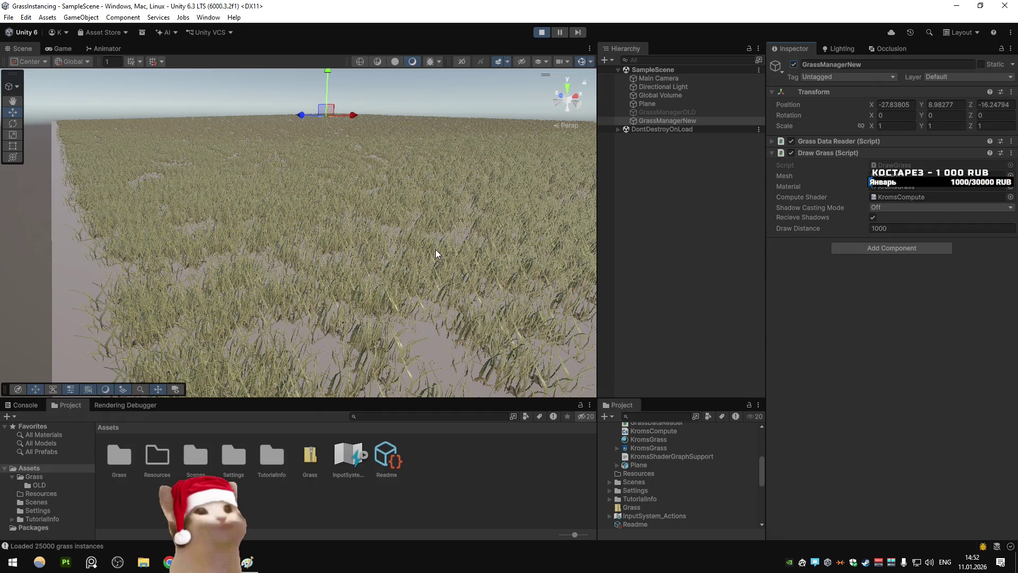
left_click(794, 64)
left_click(684, 112)
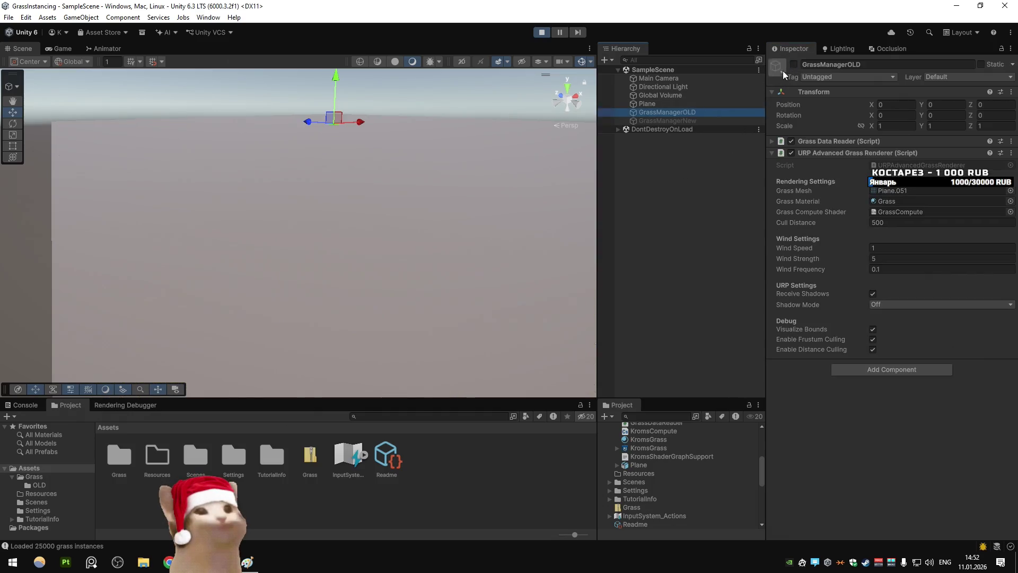
left_click(794, 65)
left_click(794, 65)
left_click(702, 120)
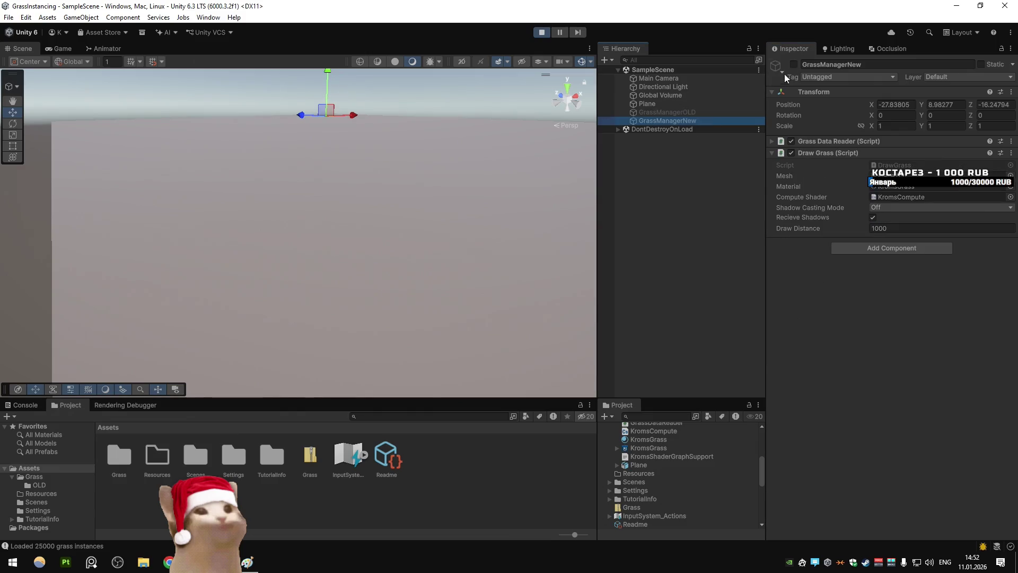
left_click(794, 65)
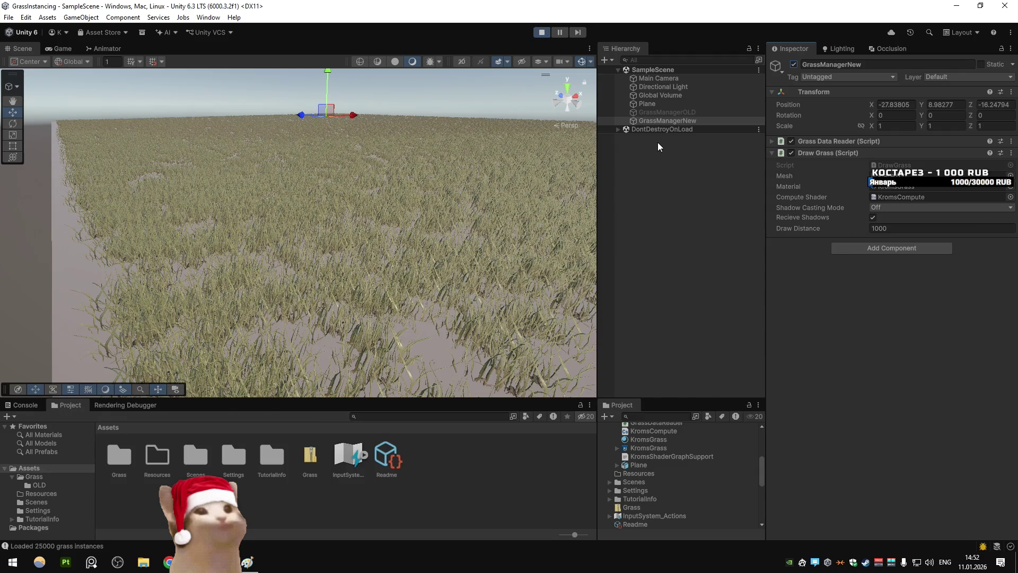
Step: Compare once more, leaving only GrassManagerNew enabled, then select GrassManagerOLD
left_click(794, 64)
left_click(708, 112)
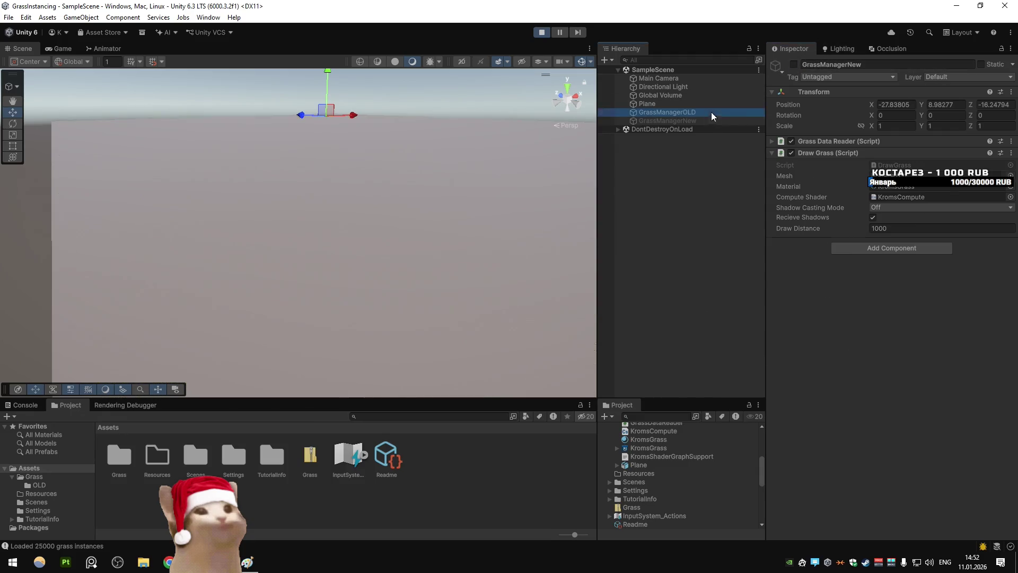
left_click(795, 64)
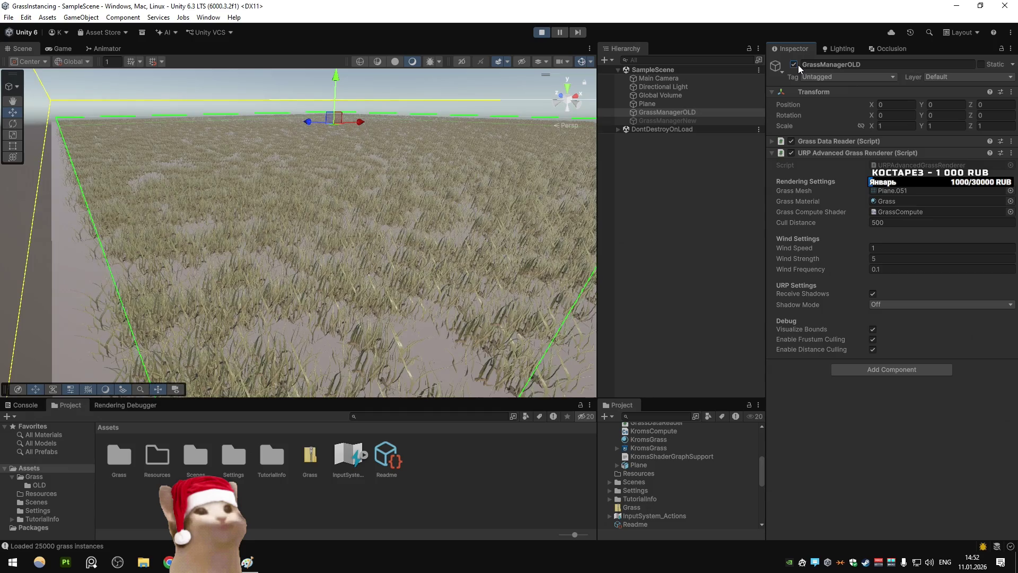
left_click(797, 65)
left_click(798, 65)
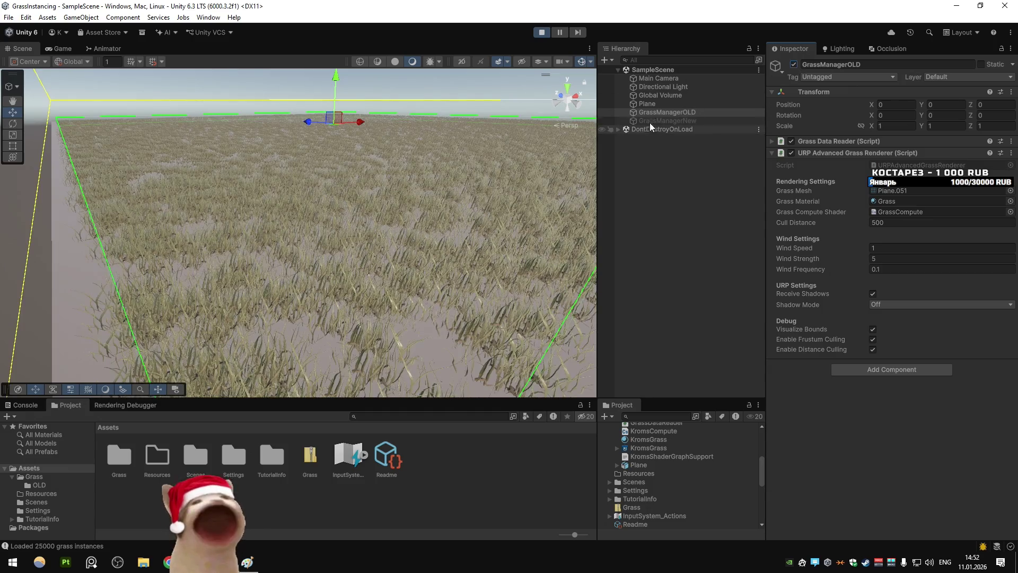
left_click(795, 63)
left_click(713, 121)
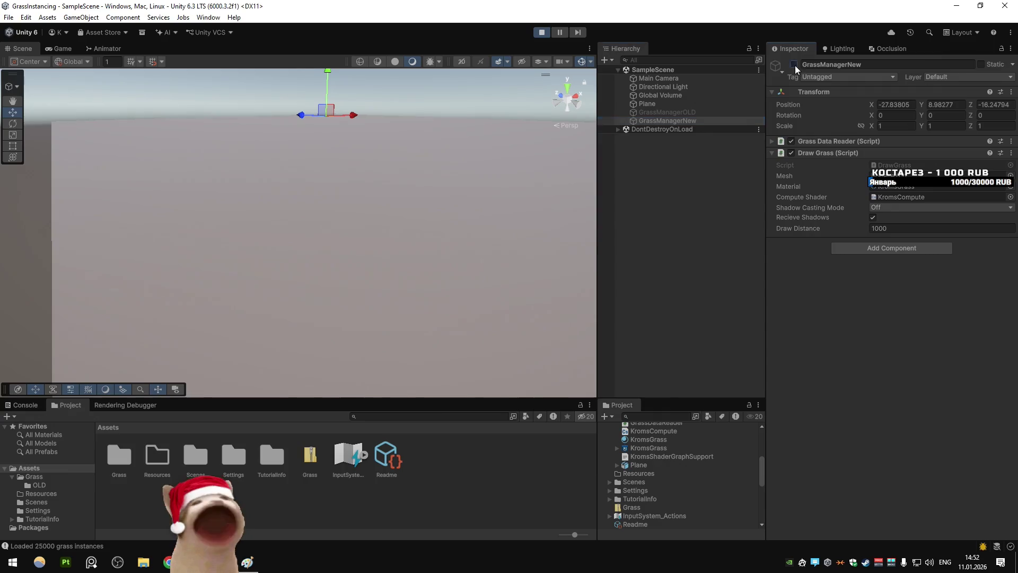
left_click(794, 64)
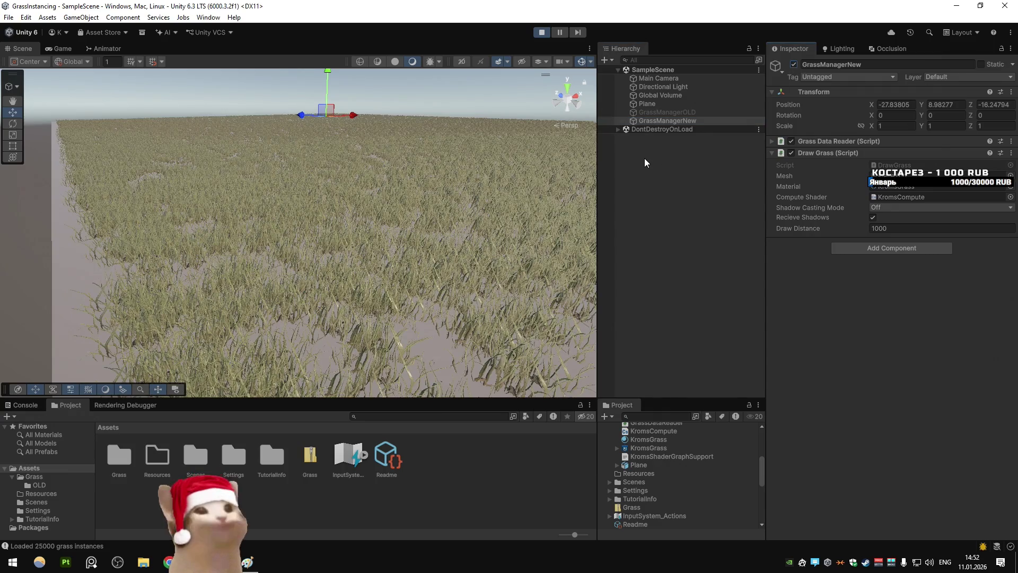
left_click(663, 112)
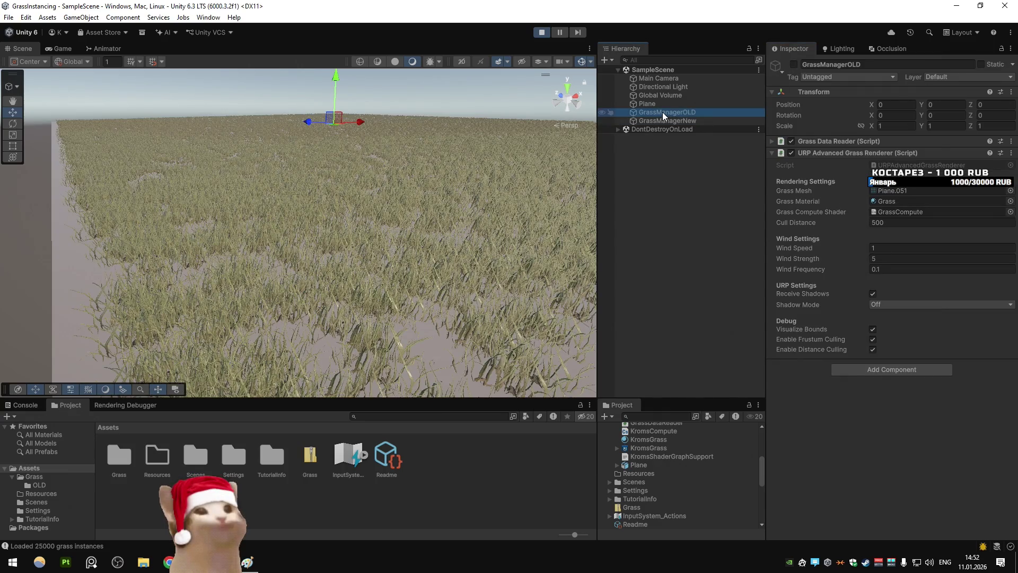
Step: On GrassManagerOLD set Shadow Mode to On and untick Visualize Bounds and Enable Frustum Culling
left_click(877, 303)
left_click(883, 324)
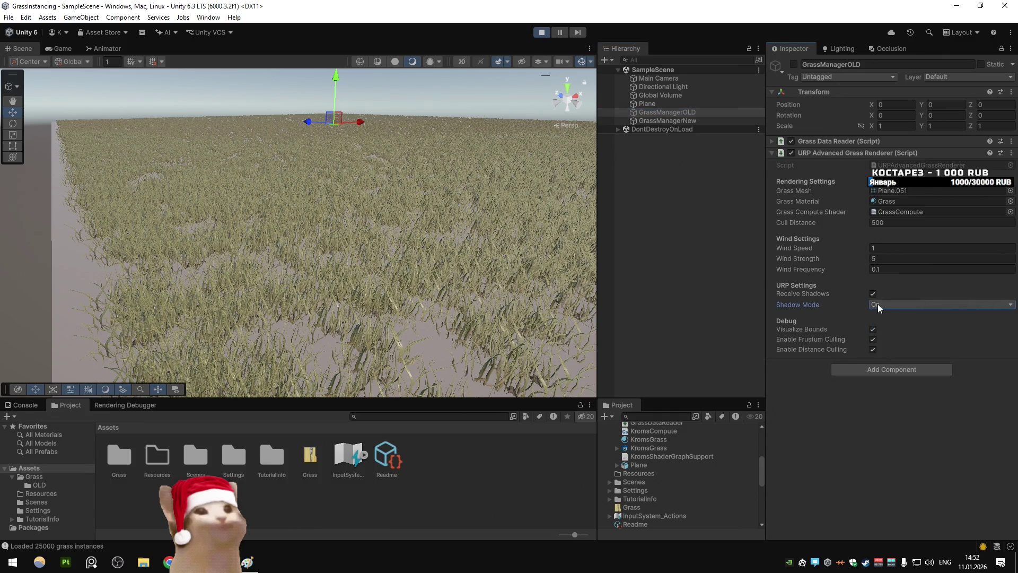
left_click(873, 329)
left_click(873, 340)
Step: Set GrassManagerNew's Shadow Casting Mode to On and toggle it to check the shadows
left_click(667, 120)
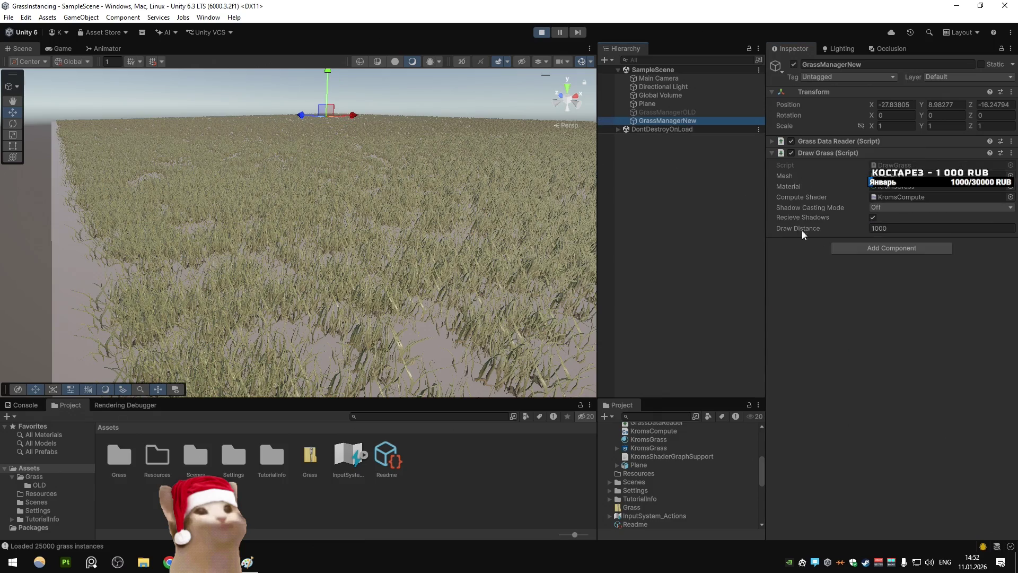
left_click(873, 218)
left_click(890, 207)
left_click(883, 229)
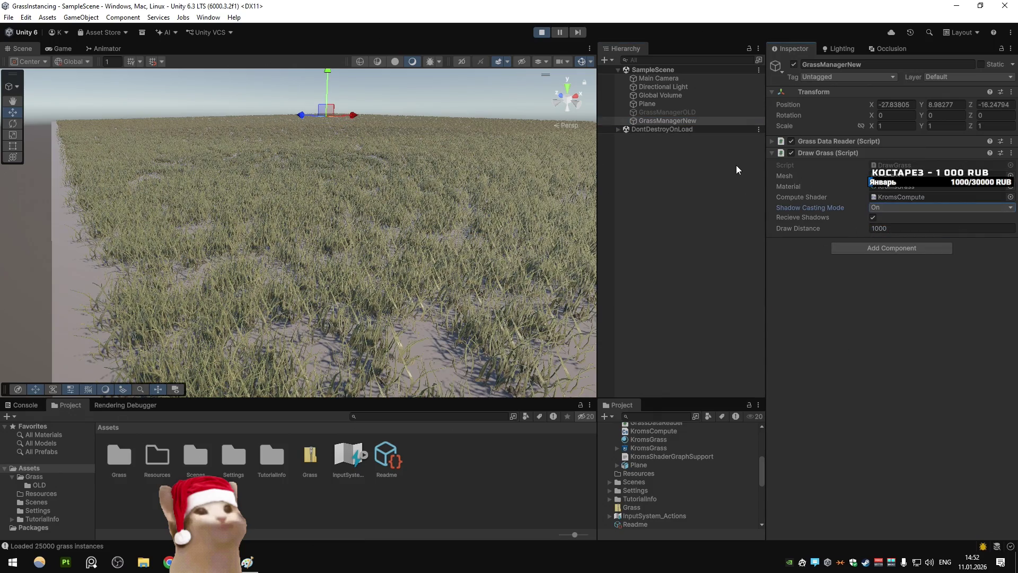
left_click(794, 65)
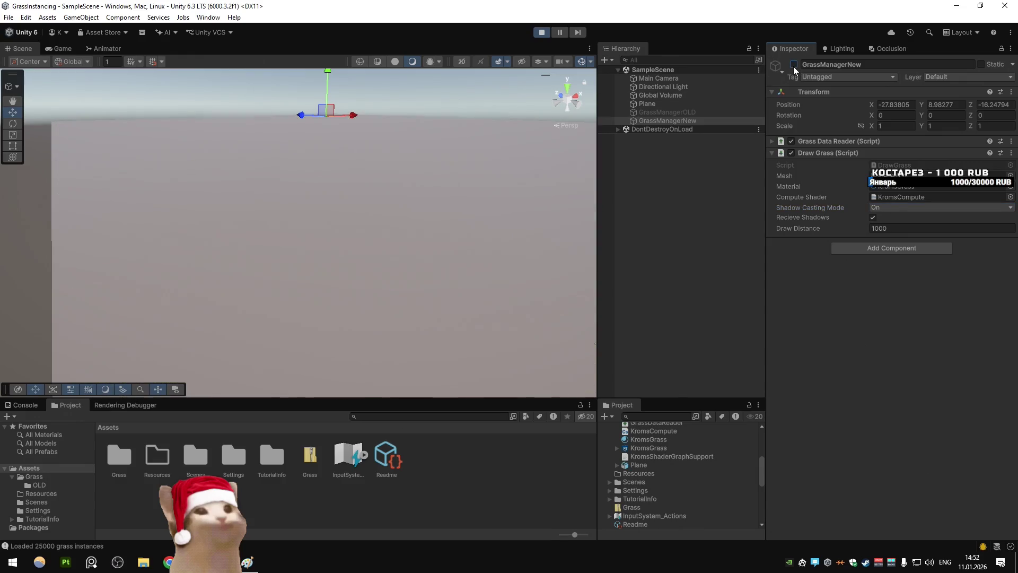
left_click(793, 65)
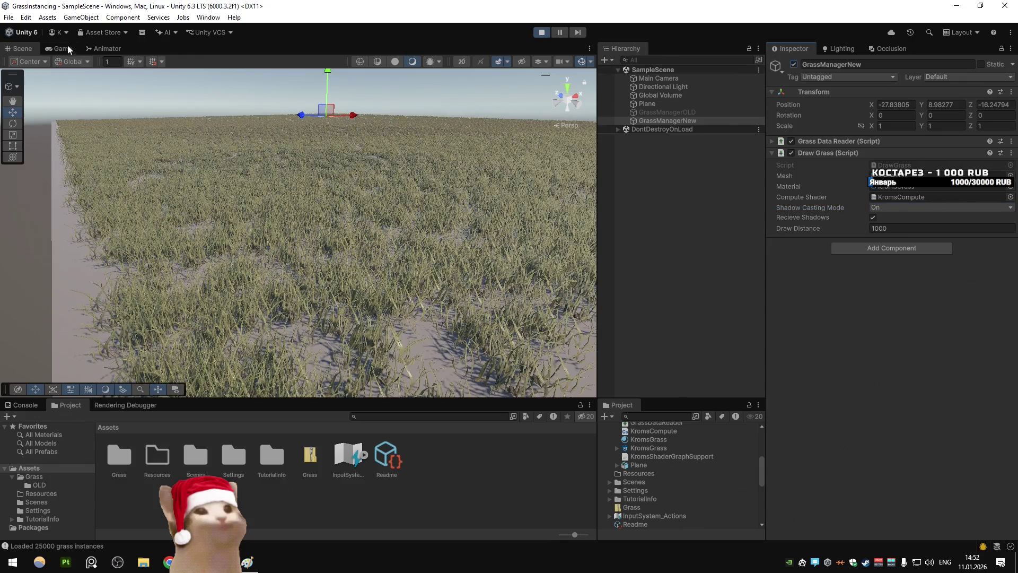
left_click(66, 47)
Step: Toggle GrassManagerNew off and on in the Game view to inspect its shadows
left_click(798, 65)
left_click(798, 65)
left_click(798, 65)
left_click(798, 65)
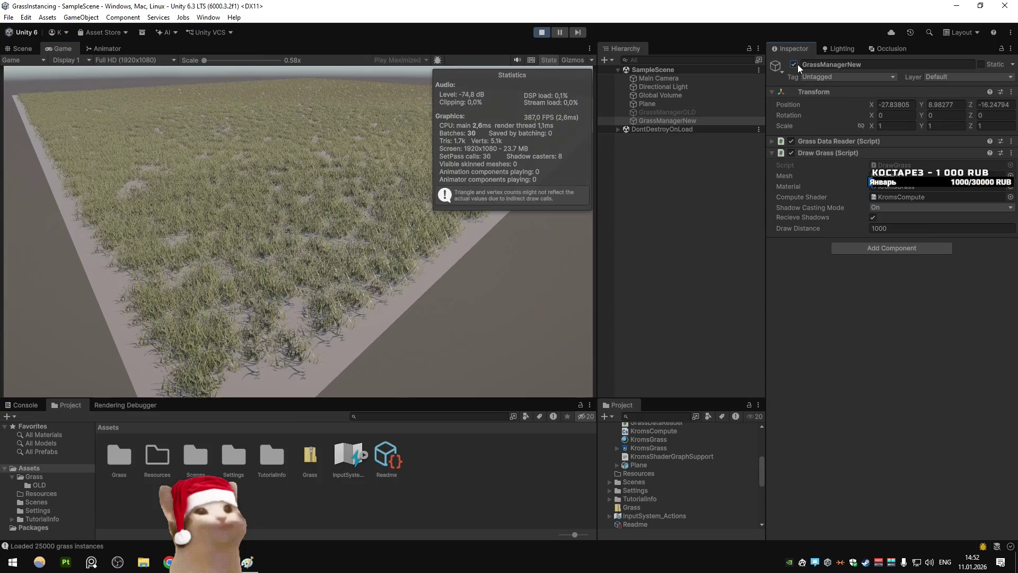
left_click(798, 65)
Step: Make GrassManagerOLD the active renderer with Shadow Mode On and toggle it to check
left_click(679, 113)
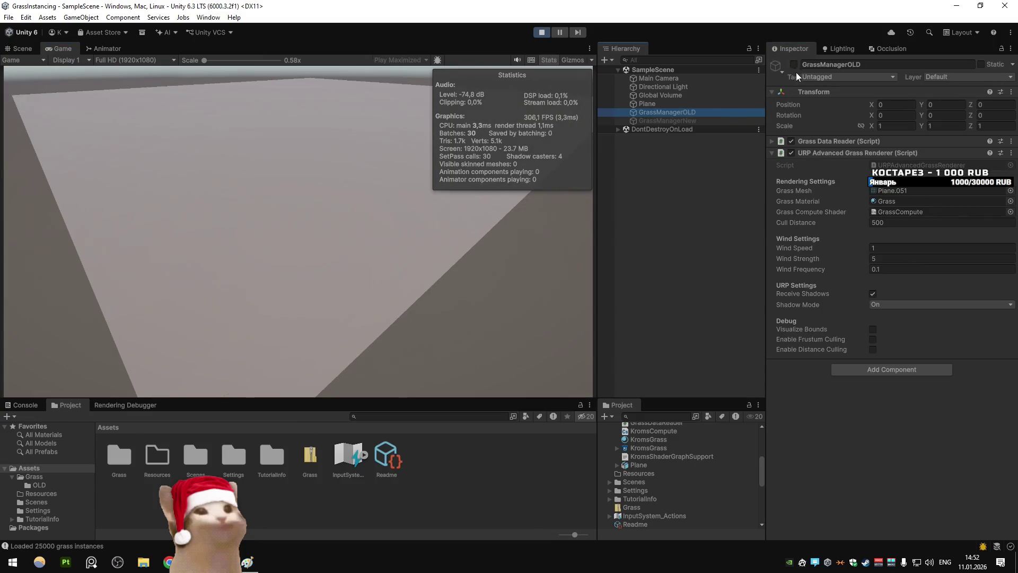
left_click(794, 64)
left_click(878, 304)
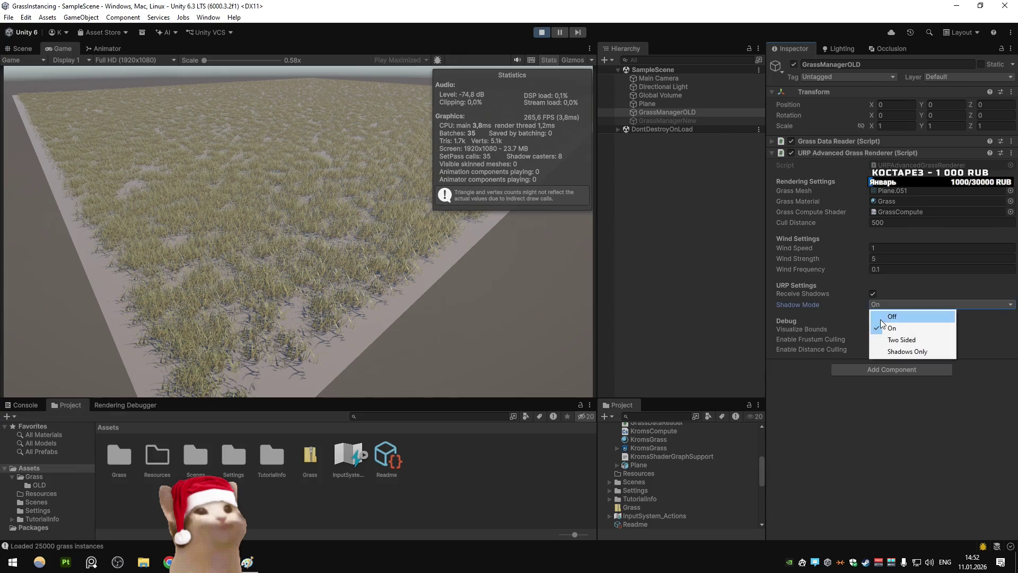
left_click(689, 111)
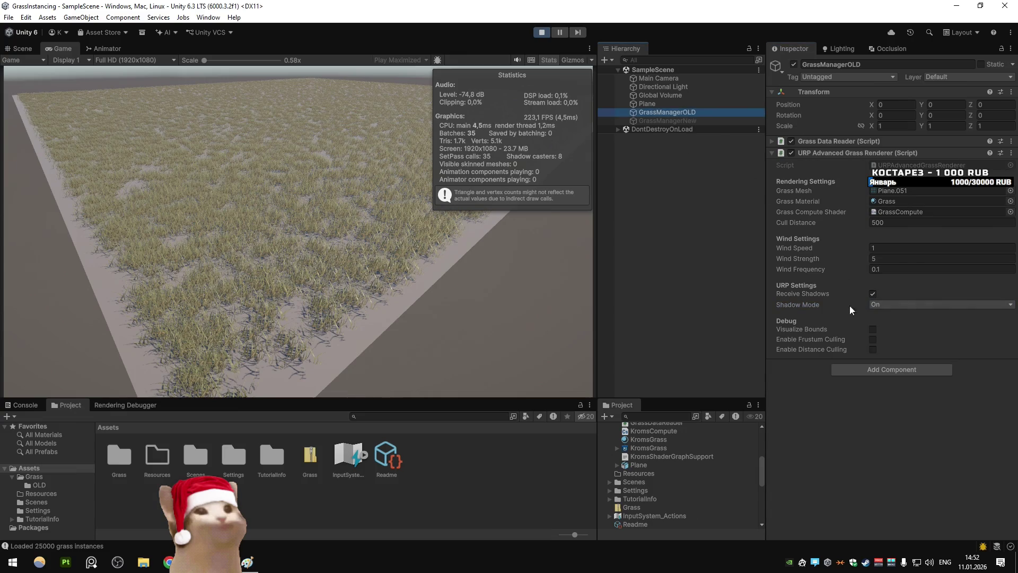
left_click(790, 66)
left_click(791, 65)
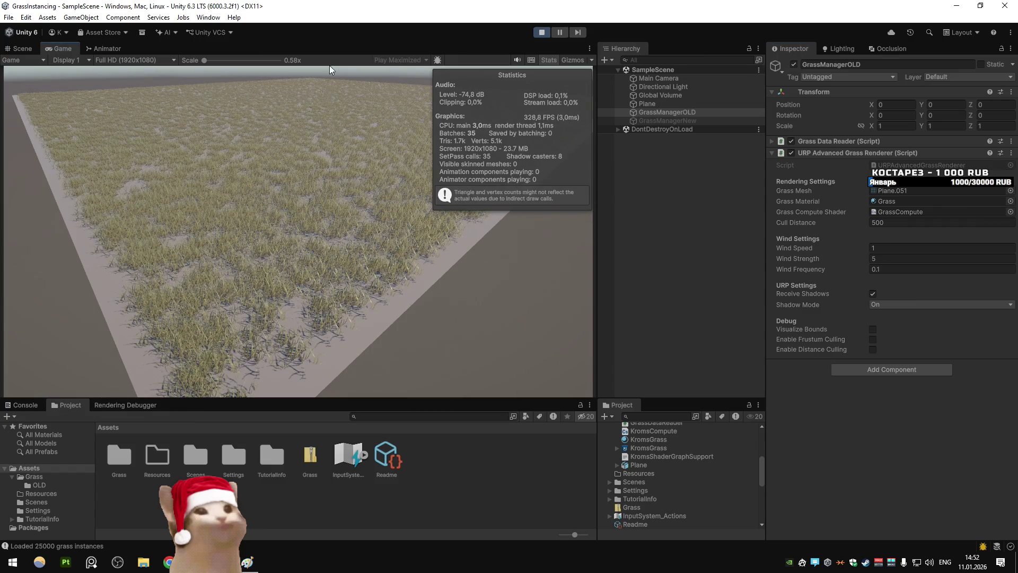
left_click(22, 48)
Step: Swing the scene camera down over the grass and switch from the old grass manager to the new one
mouse_move(265, 139)
left_mouse_down()
mouse_move(352, 63)
mouse_move(321, 214)
mouse_move(326, 265)
left_mouse_up()
scroll(325, 265, "down", 10)
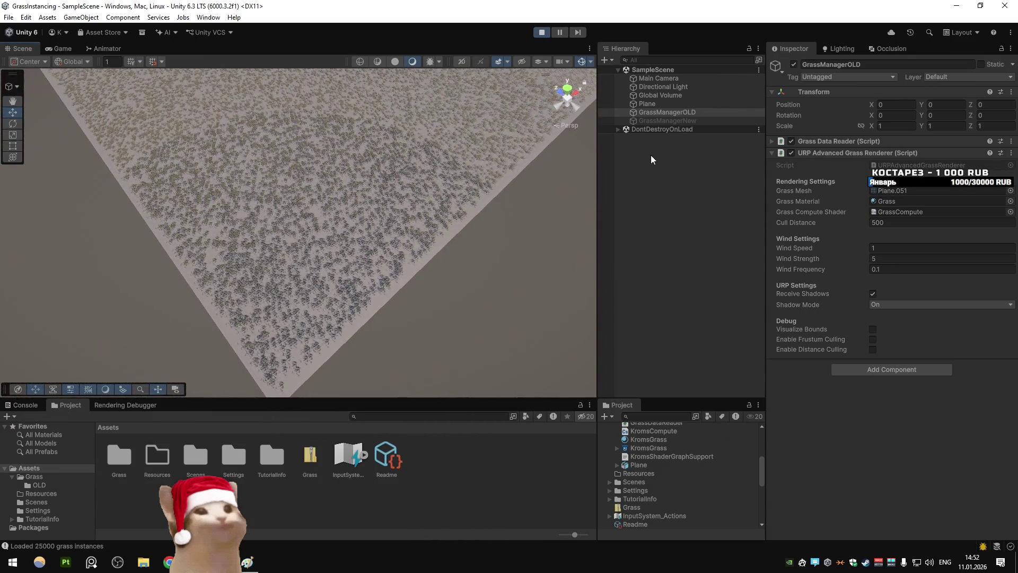
left_click(795, 64)
left_click(726, 120)
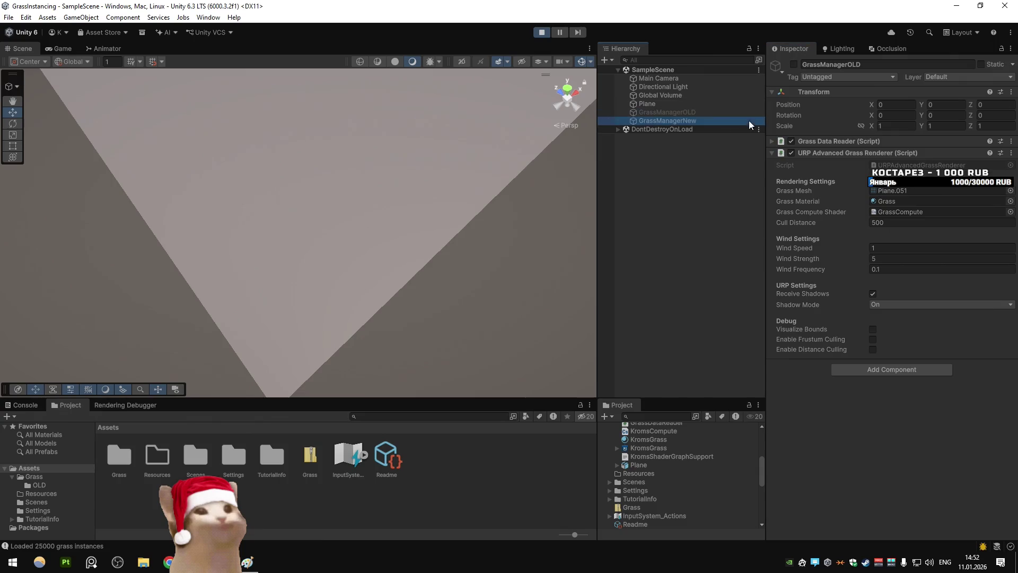
left_click(794, 64)
Step: Switch back by disabling the new grass manager and re-enabling the old one
left_click(673, 112)
left_click(587, 173)
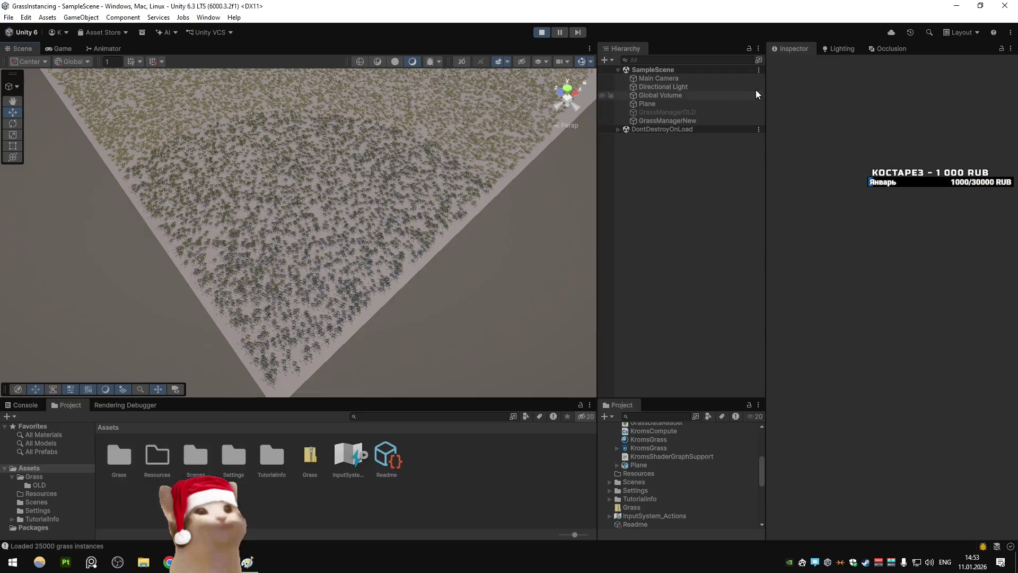
left_click(753, 121)
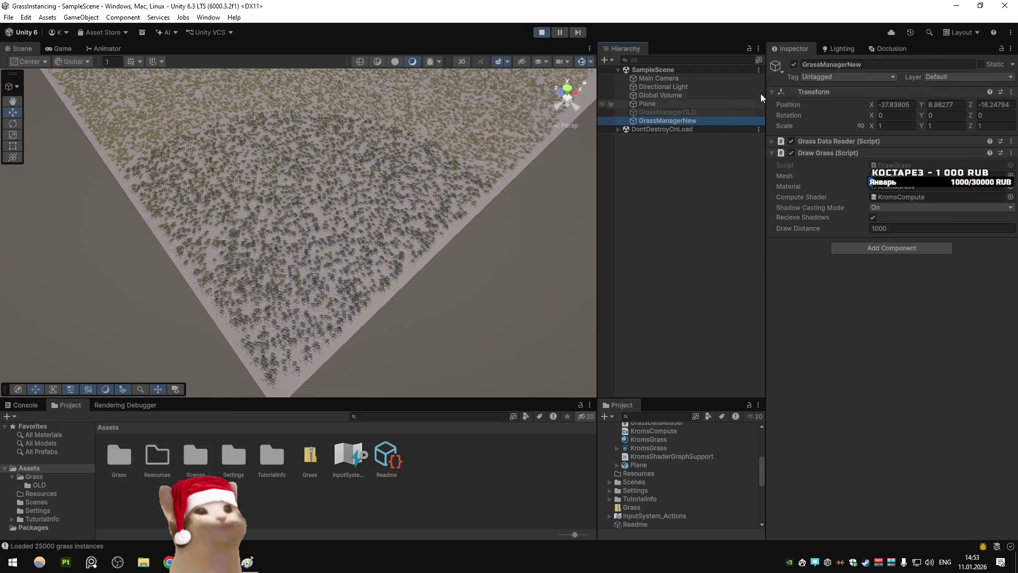
left_click(794, 64)
left_click(712, 113)
left_click(794, 65)
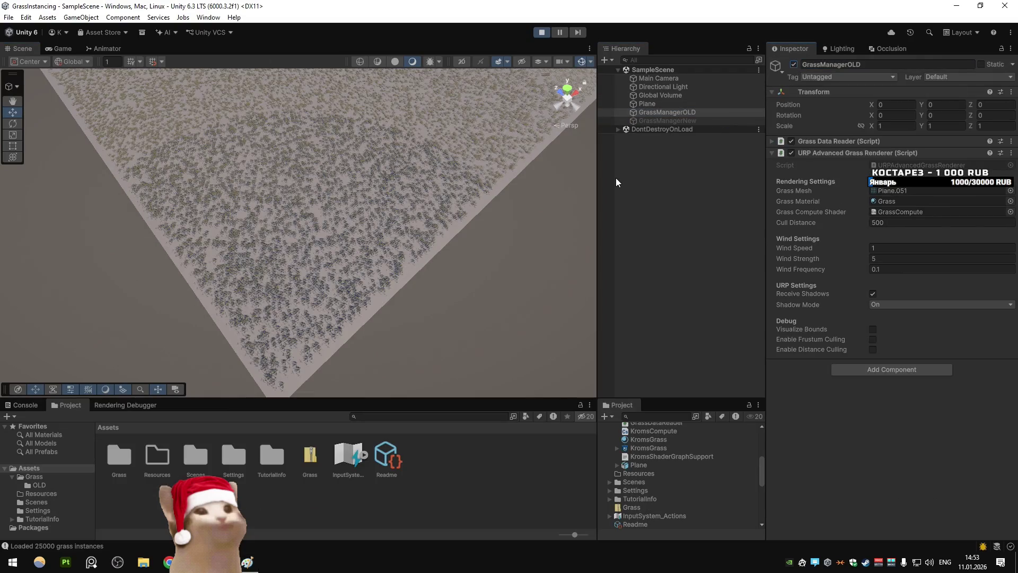
Step: Flip the pasted comparison screenshot in Paint back and forth between its two states
key("alt+Tab")
key("ctrl+z")
key("ctrl+y")
key("ctrl+z")
key("ctrl+y")
key("ctrl+y")
key("ctrl+z")
key("ctrl+y")
key("ctrl+z")
key("ctrl+y")
key("ctrl+z")
key("ctrl+y")
key("ctrl+z")
key("ctrl+y")
key("ctrl+z")
key("ctrl+y")
key("ctrl+z")
key("ctrl+y")
Step: Stop play mode, close Paint without saving, and show the desktop
key("alt+Tab")
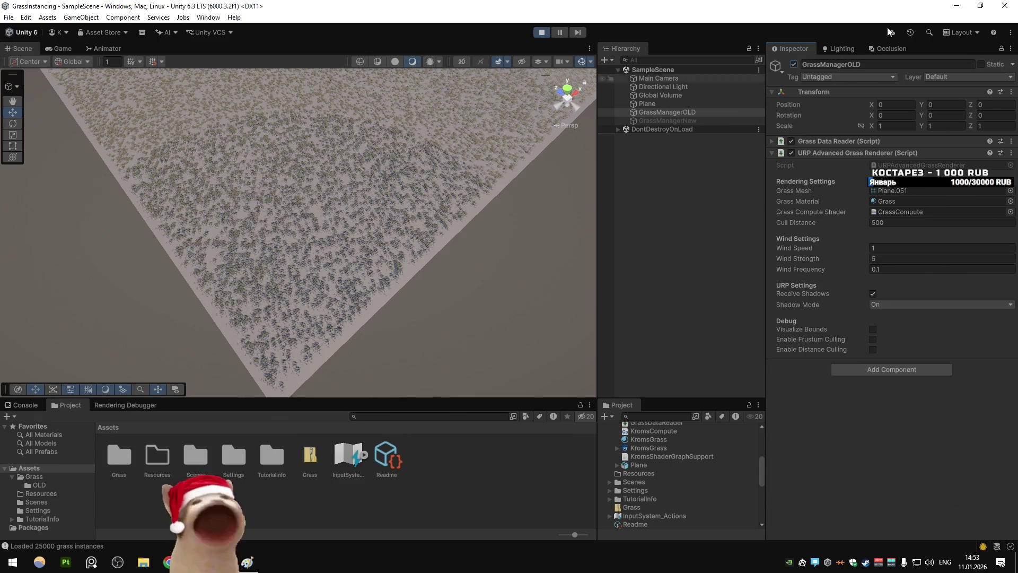
left_click(541, 32)
key("alt+Tab")
key("alt+F4")
left_click(520, 286)
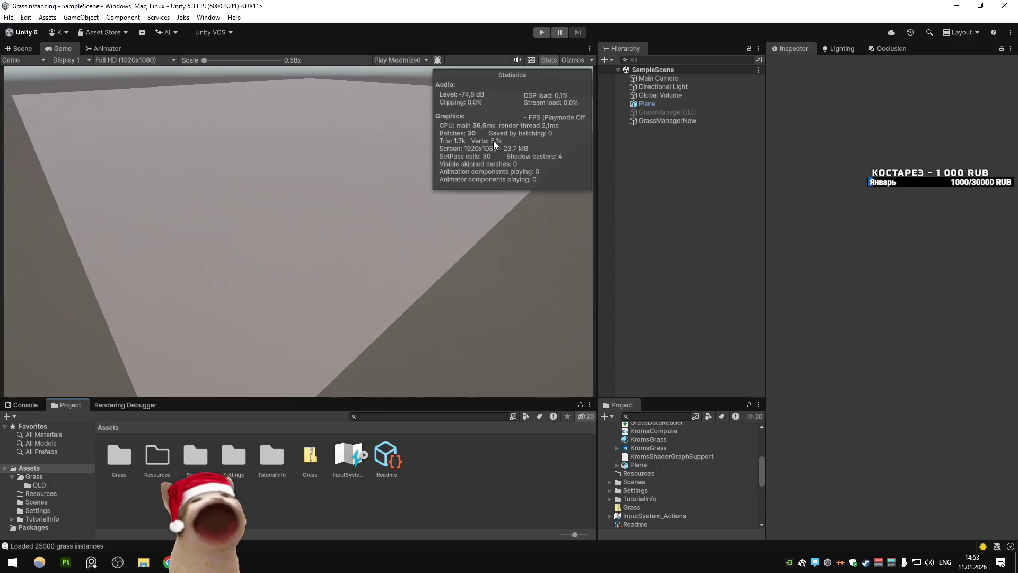
key("super+d")
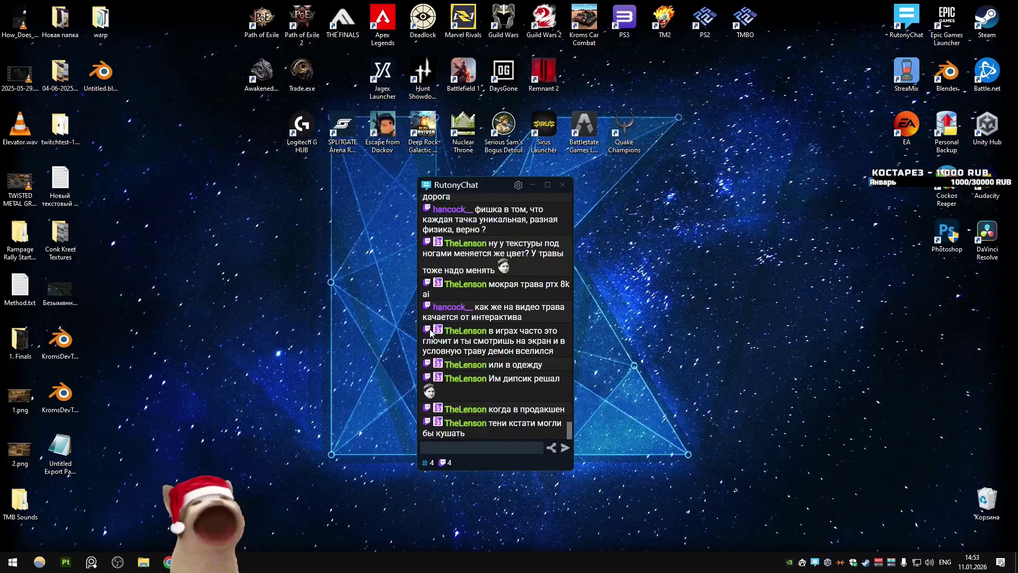